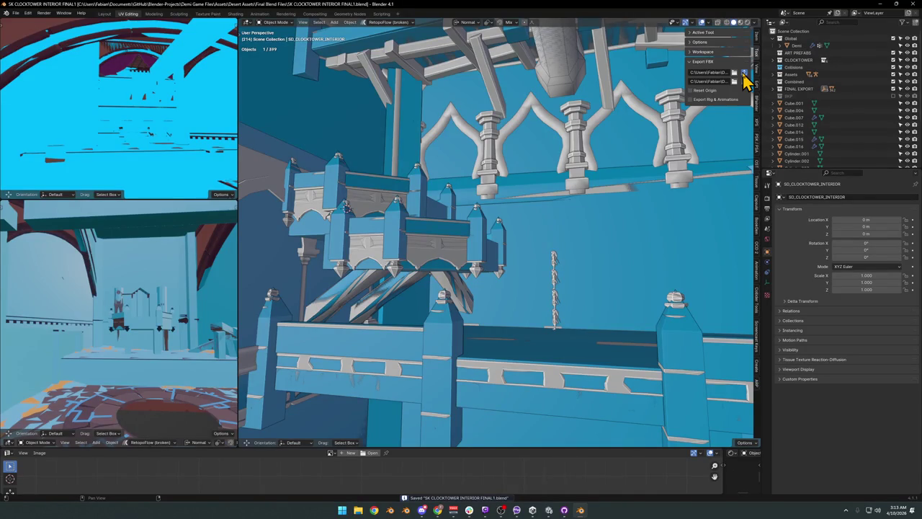
Step: Export the clocktower interior objects to FBX, walk through the tower, then switch to Unity
click(744, 73)
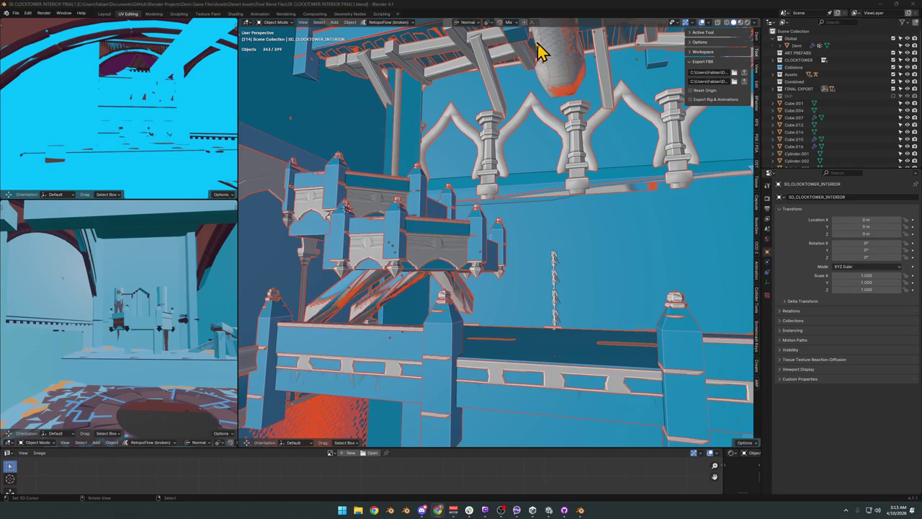
key(shift+grave)
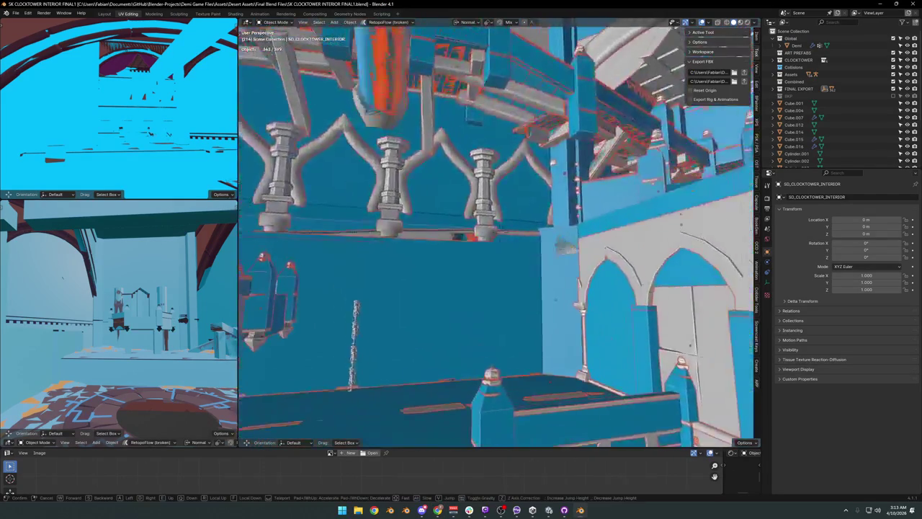
click(387, 185)
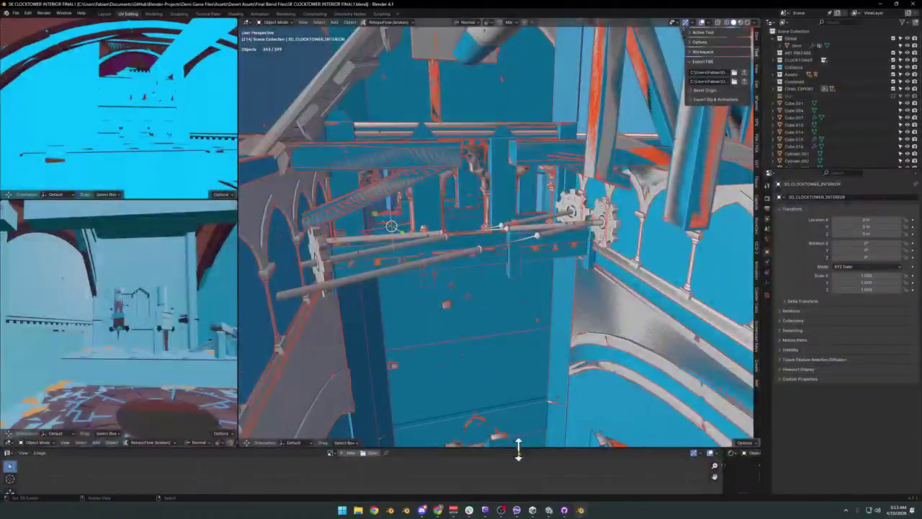
click(549, 510)
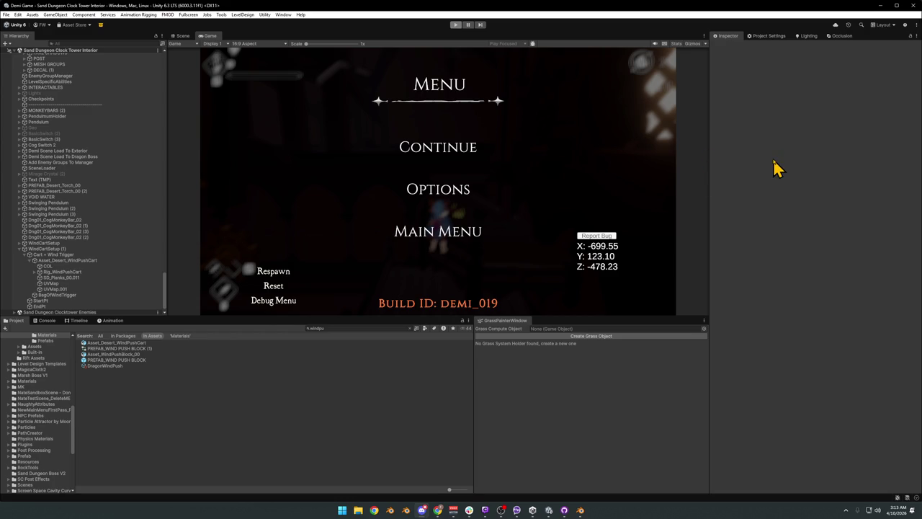
Step: Exit Play mode with Ctrl+P so the Scene view shows the clocktower
key(ctrl+p)
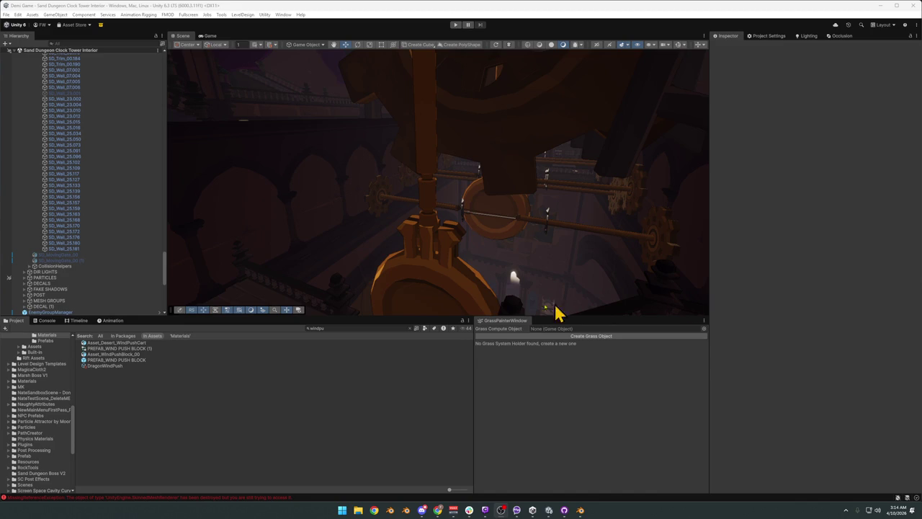
Step: Slide the WindCartSetup (1) mine cart a short way across the floor and deselect it
drag(487, 205, 507, 268)
click(506, 255)
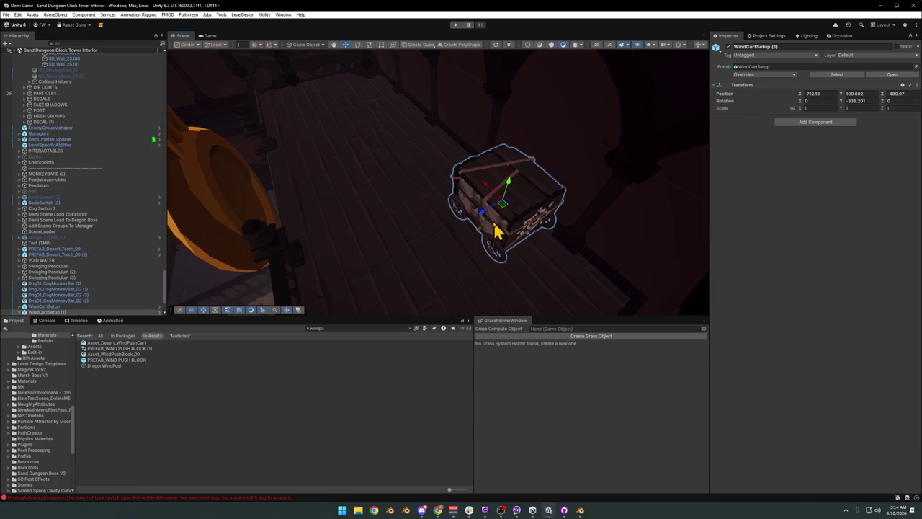
drag(483, 221, 433, 255)
drag(433, 255, 405, 281)
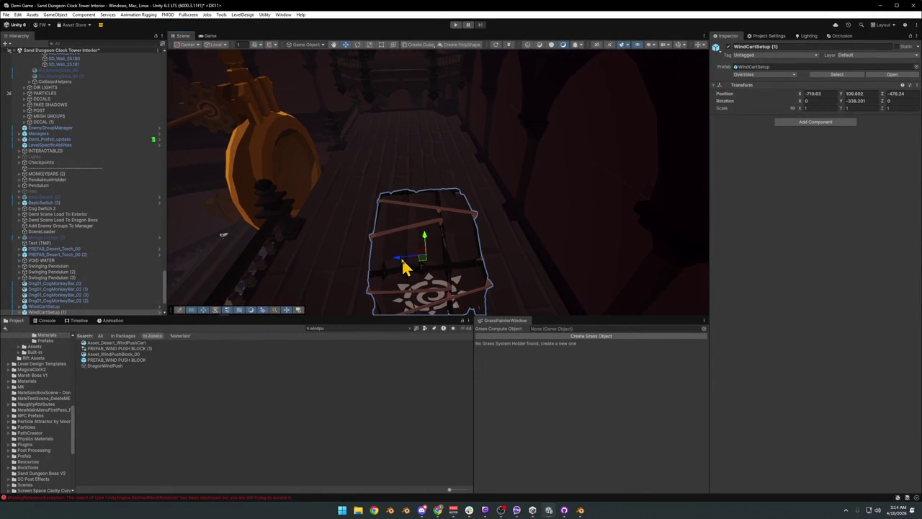
drag(405, 266, 403, 269)
drag(404, 269, 387, 194)
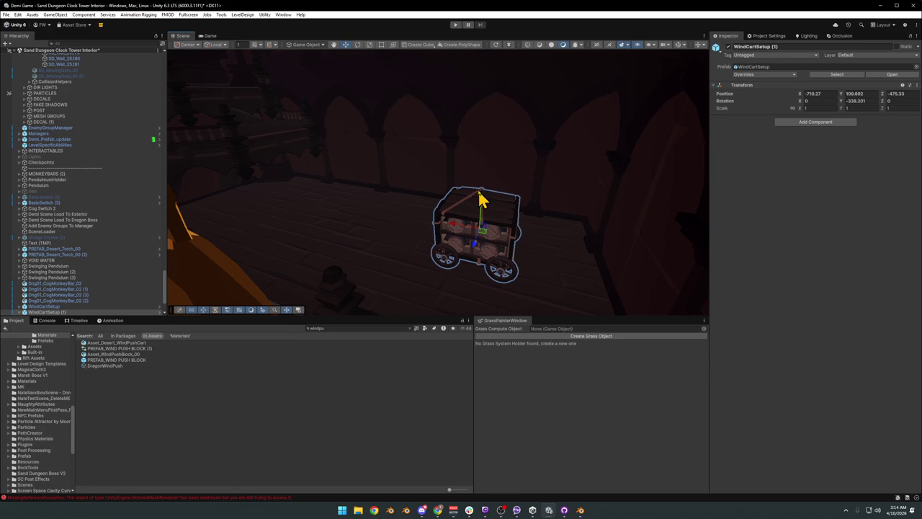
click(281, 448)
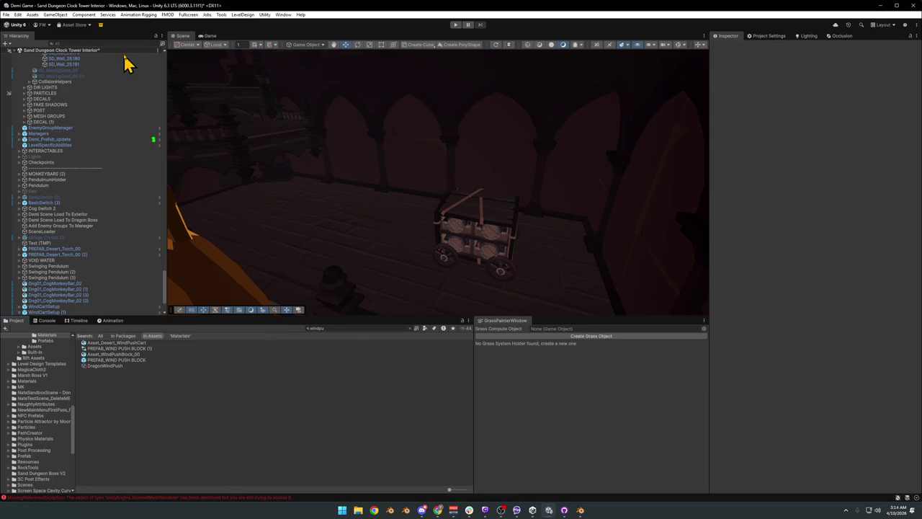
Step: Find the DECALS group in the Hierarchy and select the Grab Edge (3) decal
click(126, 43)
text(DECA)
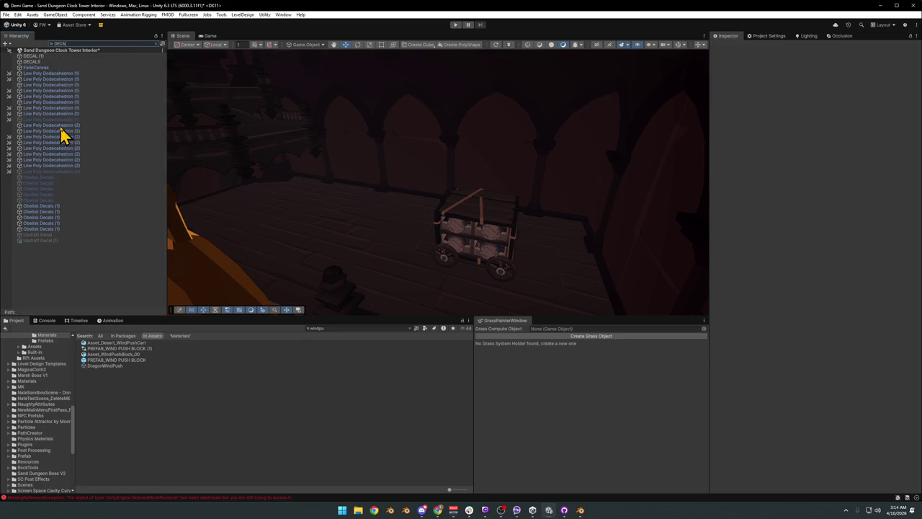
text(L)
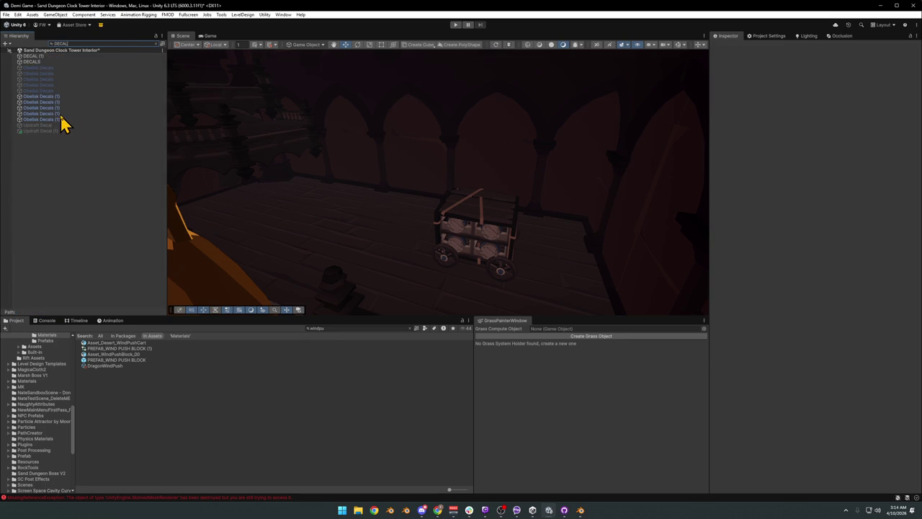
click(61, 120)
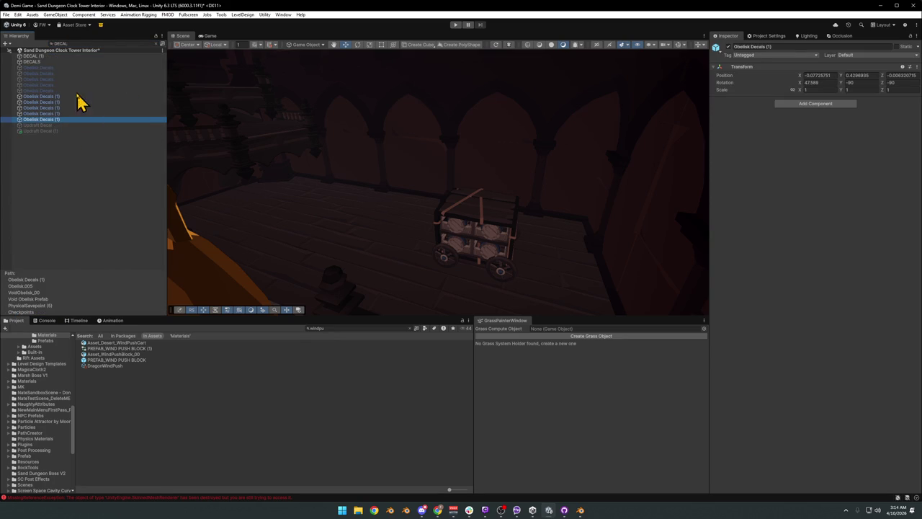
click(29, 62)
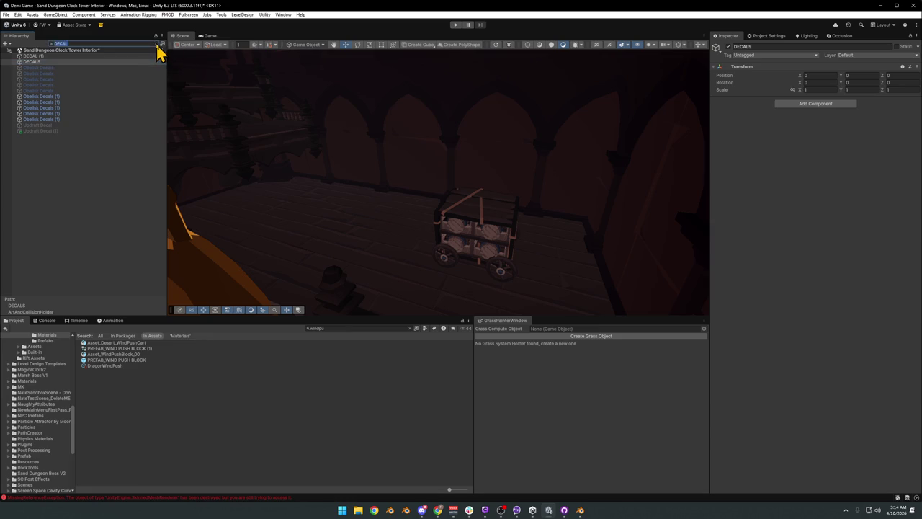
click(157, 44)
click(26, 292)
click(61, 240)
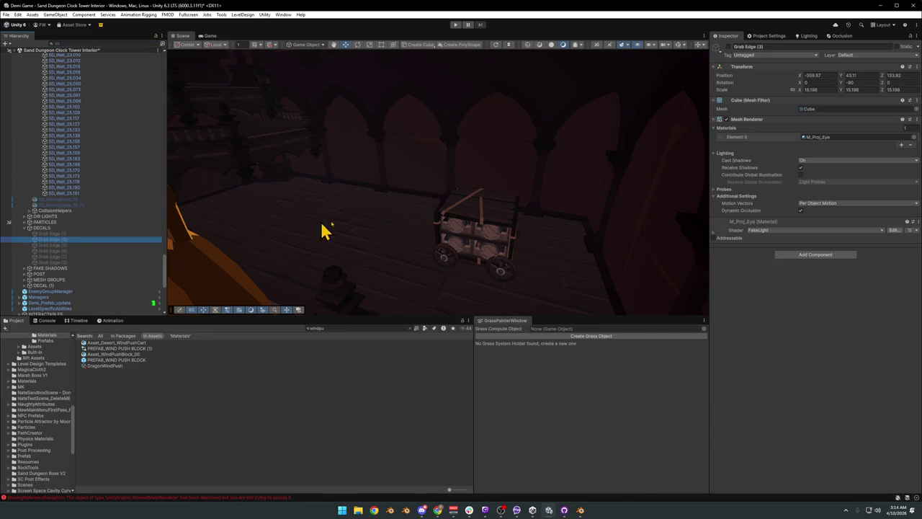
Step: Shrink Grab Edge (3) to about 4.3 scale and lower it onto the ledge
drag(441, 227, 461, 224)
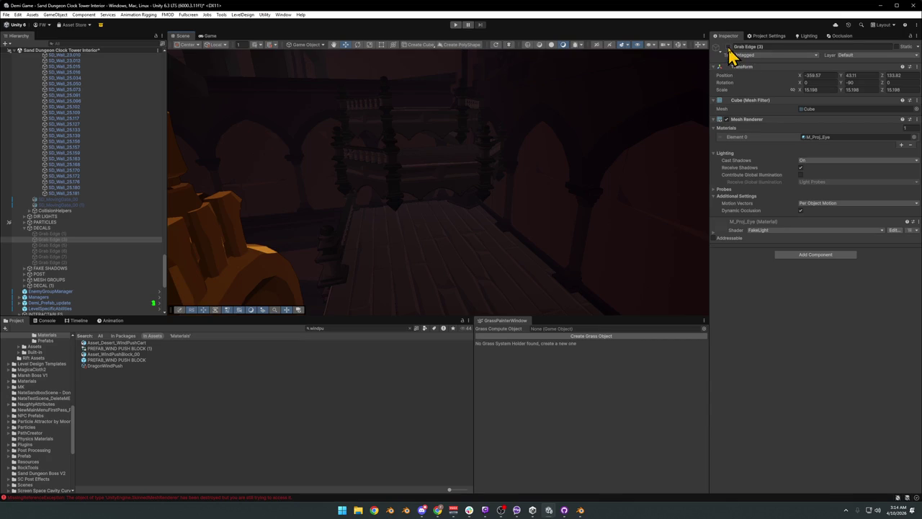
drag(470, 181, 478, 216)
key(ctrl+alt+f)
drag(438, 191, 473, 210)
drag(473, 210, 484, 190)
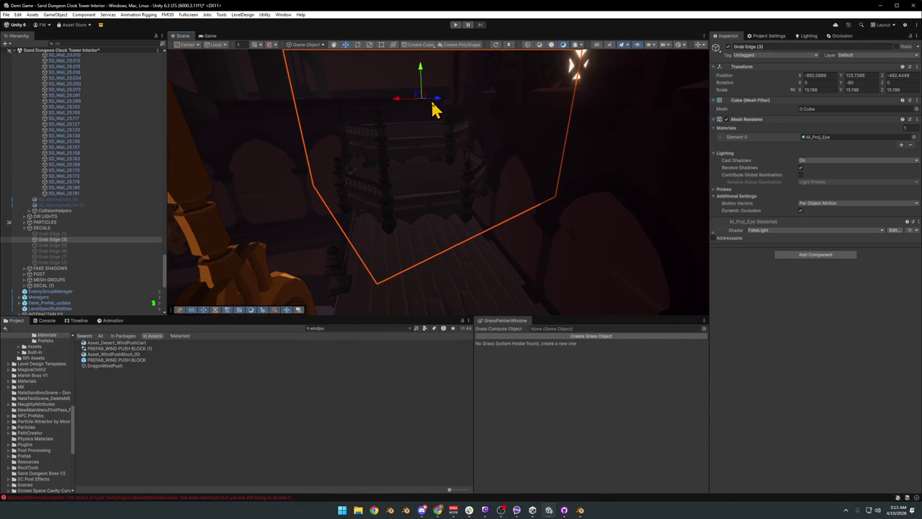
drag(429, 103, 422, 113)
drag(423, 77, 438, 181)
drag(440, 180, 431, 237)
drag(431, 237, 416, 285)
Step: Nudge the cube along the ledge and tilt it to 36.226, -89.391, 0
key(e)
drag(415, 286, 476, 226)
key(w)
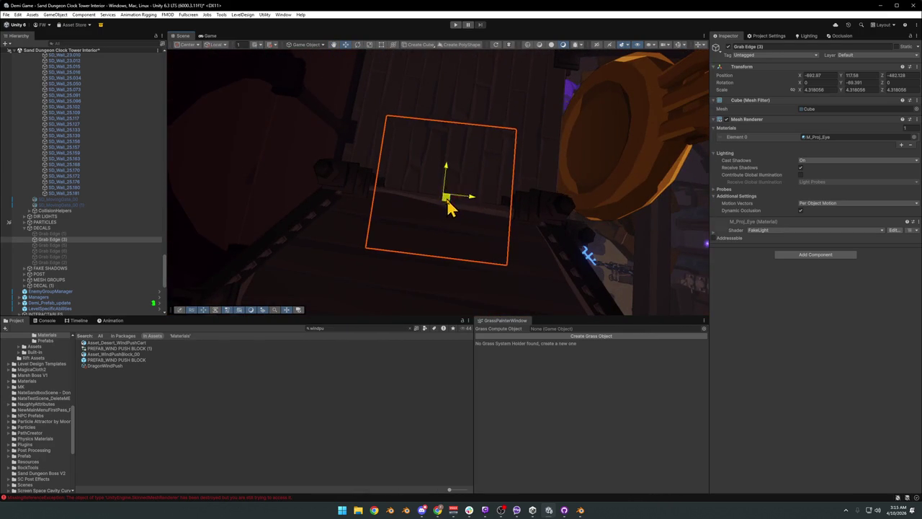
drag(449, 207, 480, 220)
drag(479, 221, 406, 253)
key(e)
drag(406, 253, 415, 243)
drag(415, 243, 448, 189)
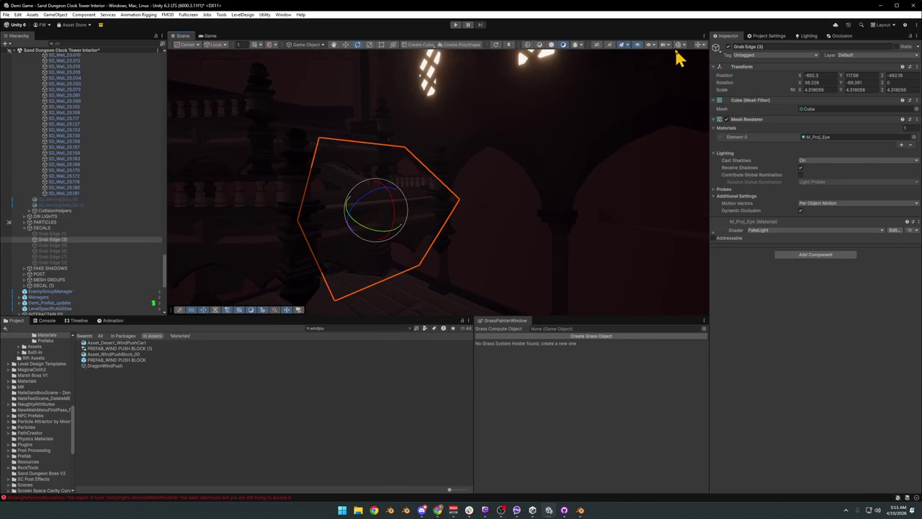
Step: Toggle the scene gizmos and expand the decal's M_Proj_Eye material settings
click(679, 46)
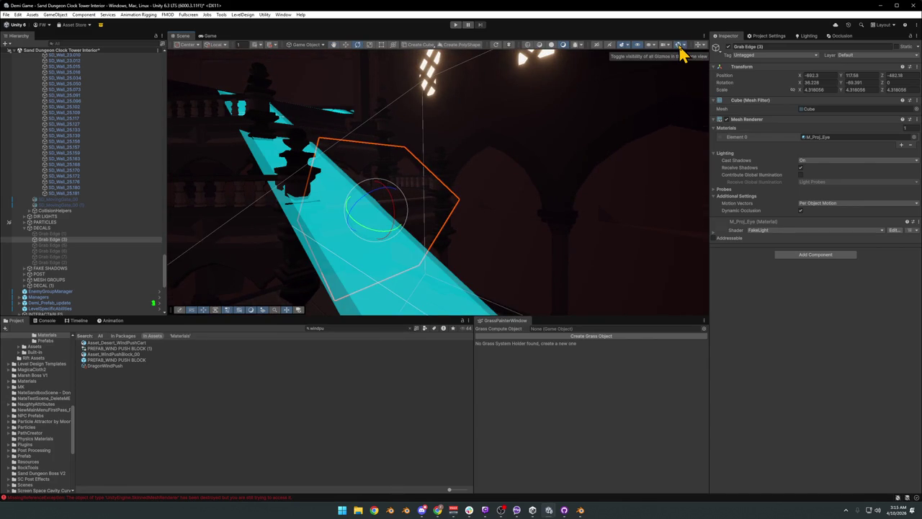
click(680, 46)
drag(498, 170, 454, 203)
click(714, 232)
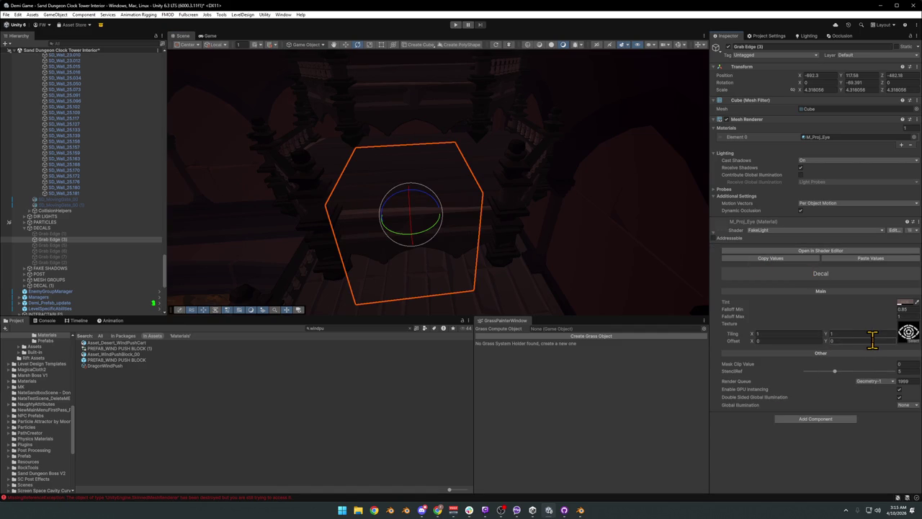
Step: Trial-move Grab Edge (3) up along the wall and rotate it about 82 degrees on Z
drag(451, 245, 662, 203)
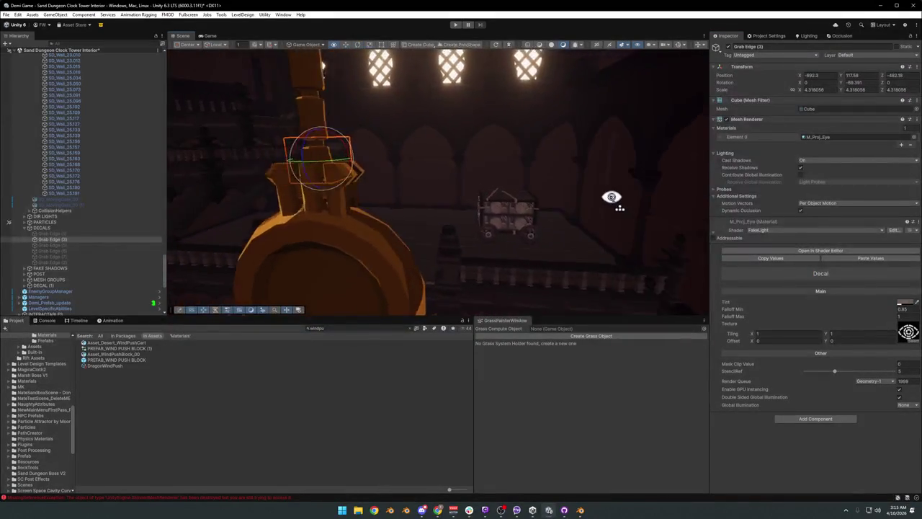
drag(661, 203, 401, 185)
drag(233, 175, 453, 197)
drag(480, 212, 465, 238)
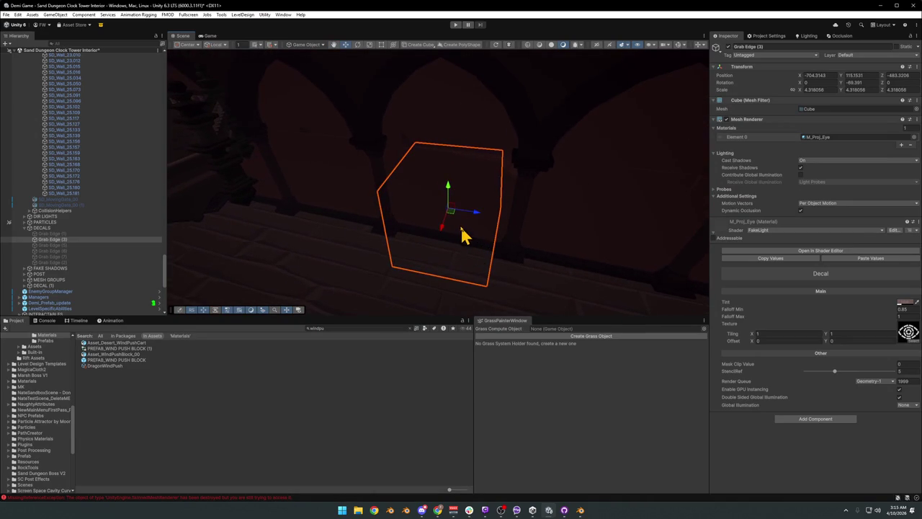
drag(453, 226, 517, 194)
key(r)
key(e)
drag(449, 188, 494, 154)
scroll(up, 3)
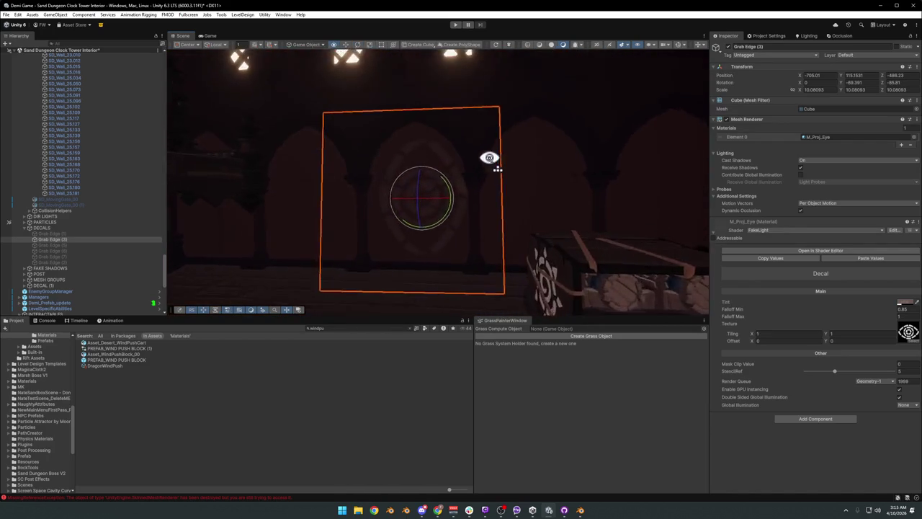
key(w)
Step: Undo the test rotations, leaving Grab Edge (3) at -692.3, 117.58, -482.18, and open the texture picker
click(448, 228)
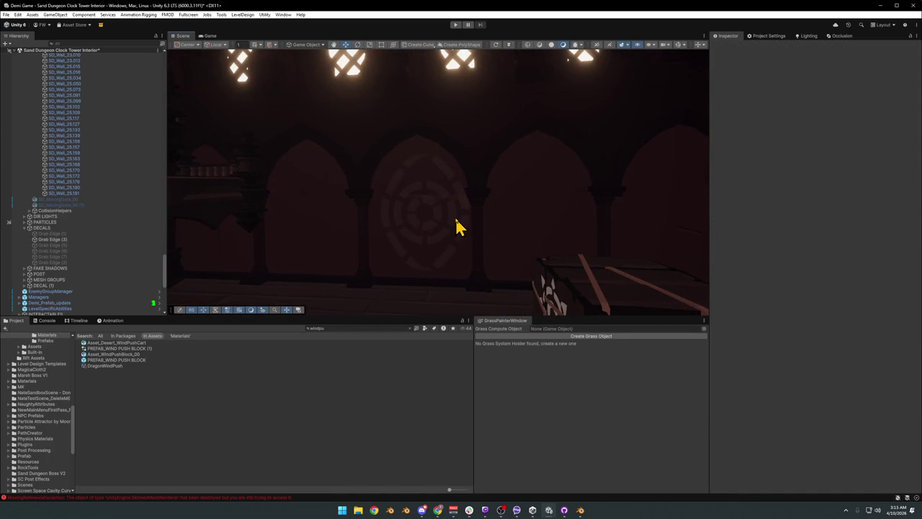
click(456, 228)
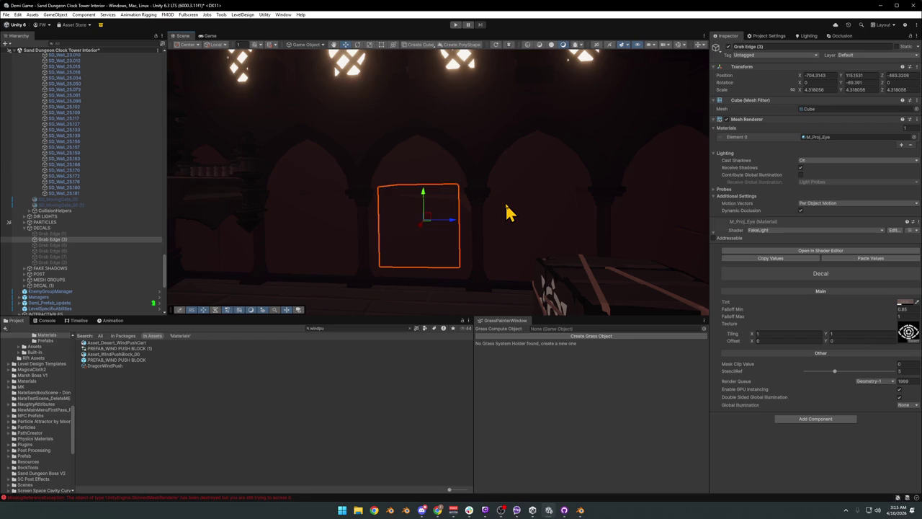
drag(525, 206, 400, 289)
key(e)
key(ctrl+z)
drag(354, 245, 295, 329)
key(ctrl+z)
drag(367, 259, 389, 256)
click(910, 348)
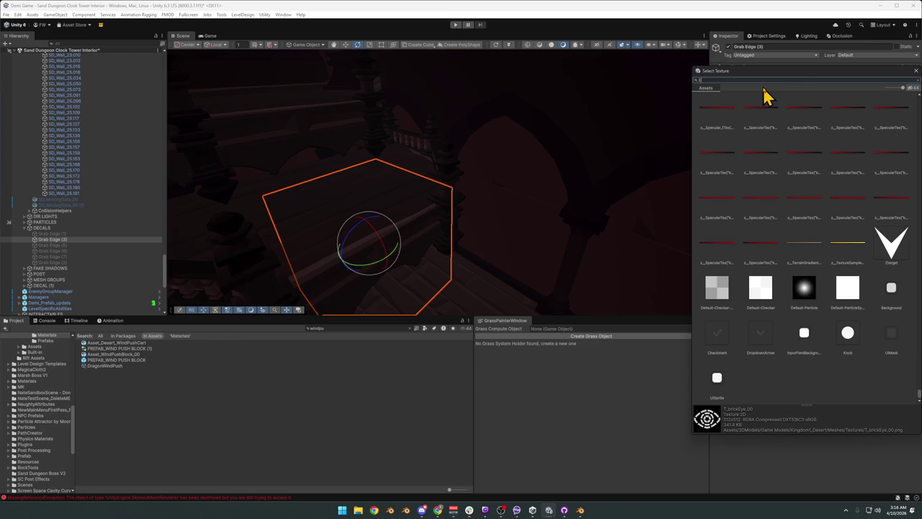
Step: Assign the T_grabEdge texture, turn the decal and enlarge it to about 4.9 scale
text(EDGE)
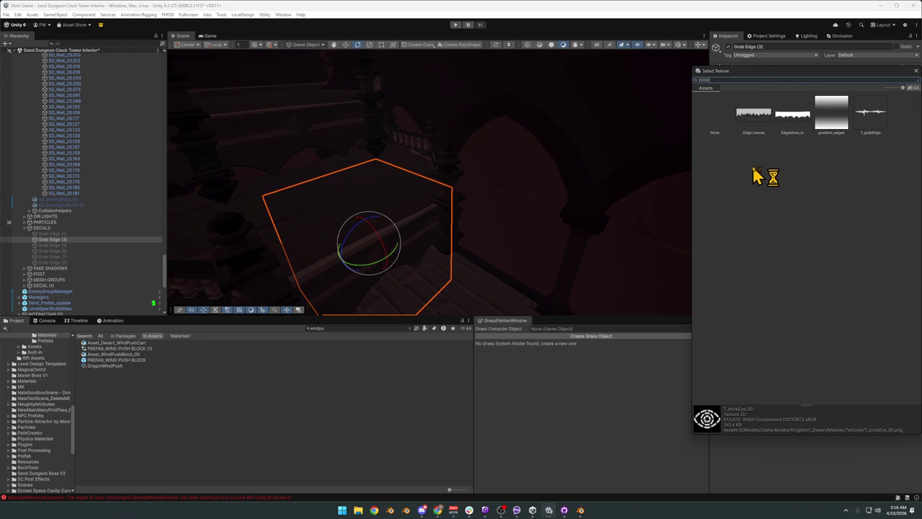
double_click(872, 117)
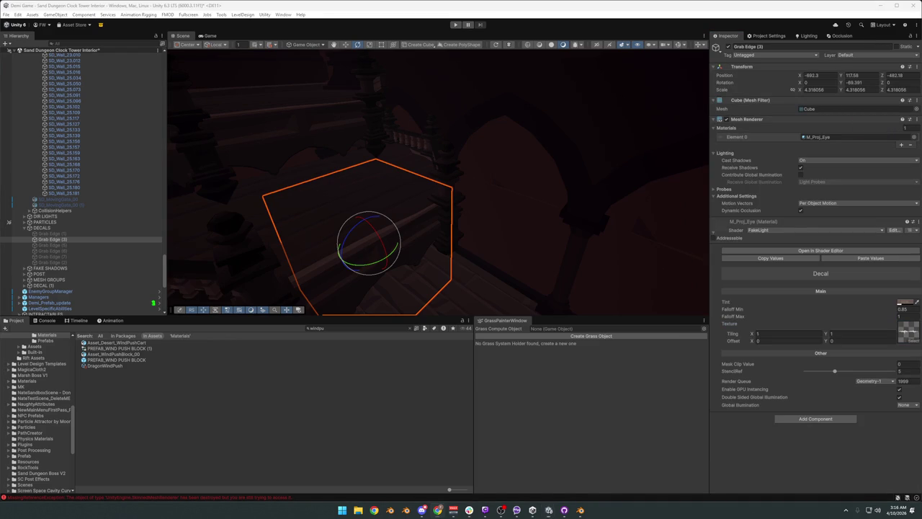
drag(431, 262, 295, 275)
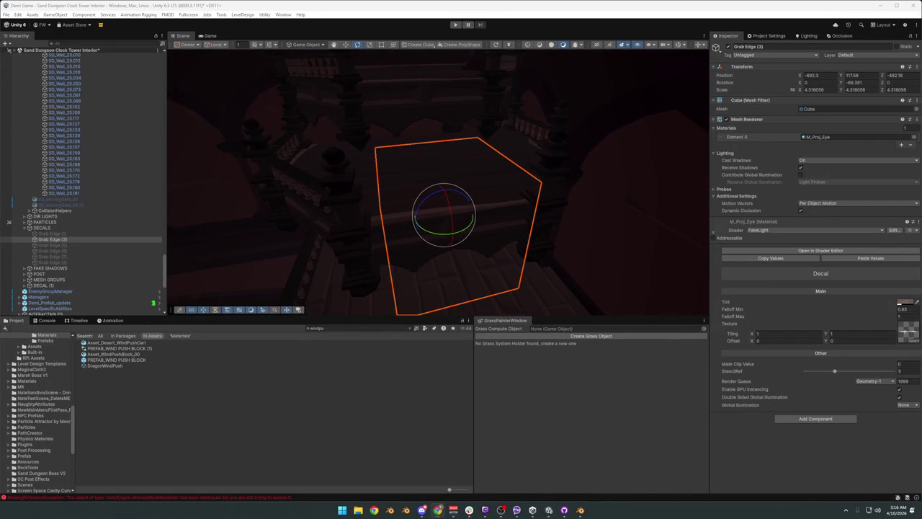
drag(504, 240, 454, 223)
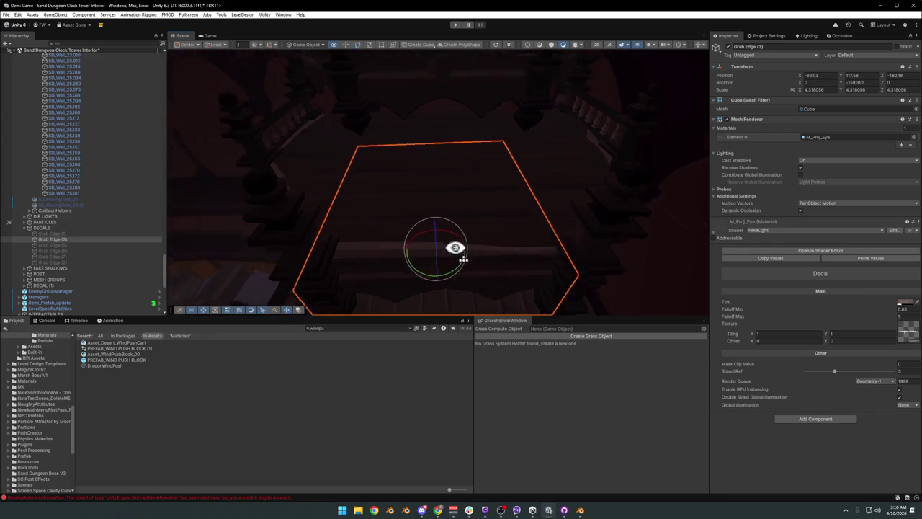
scroll(up, 3)
drag(429, 218, 641, 184)
Step: Undo the trial move and slide the Grab Edge (3) decal slightly left
key(w)
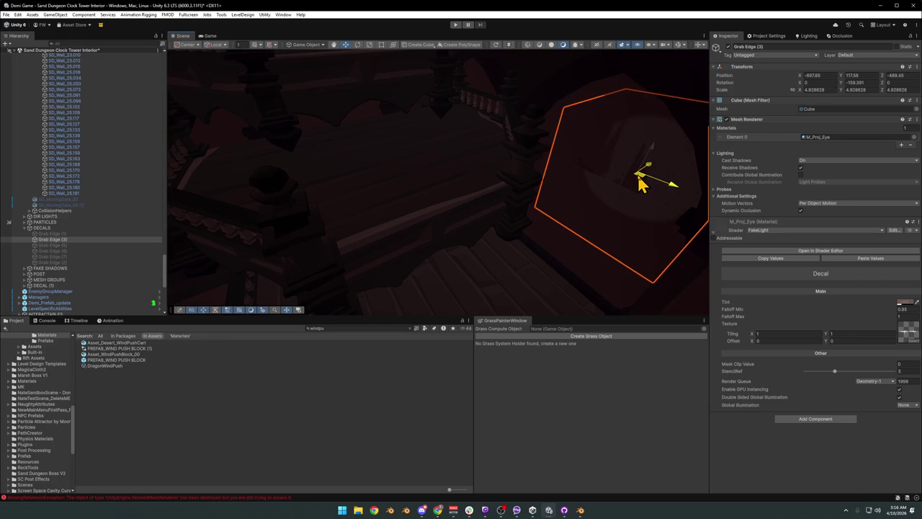
key(ctrl+z)
drag(424, 226, 408, 200)
click(422, 216)
click(428, 214)
drag(412, 200, 404, 247)
Step: Rotate the decal to -60, -159.391, 0 and settle it near -691.01, 117.55, -483.04
key(e)
key(w)
key(f)
key(e)
key(w)
key(x)
click(369, 259)
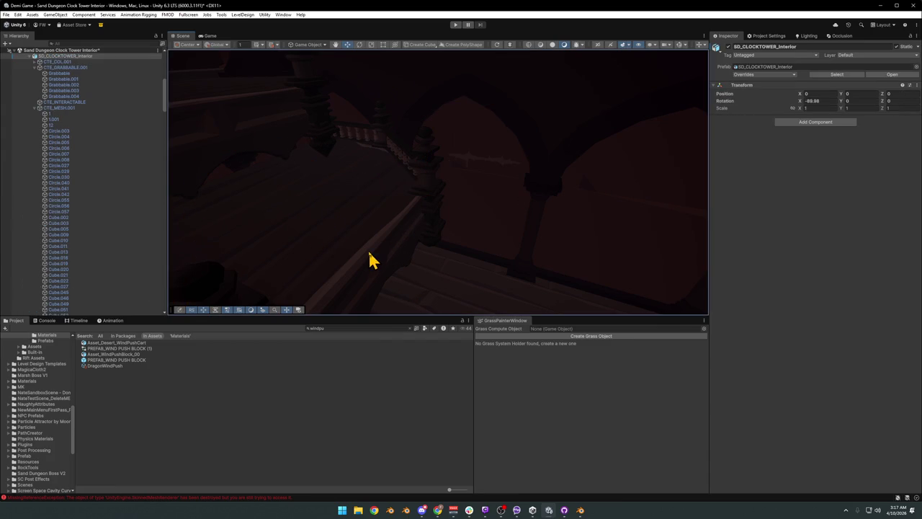
Step: Inspect the SD_Wall_25.156 and Cube.022 material shaders (render queue 1998) and enable collider gizmos
click(499, 244)
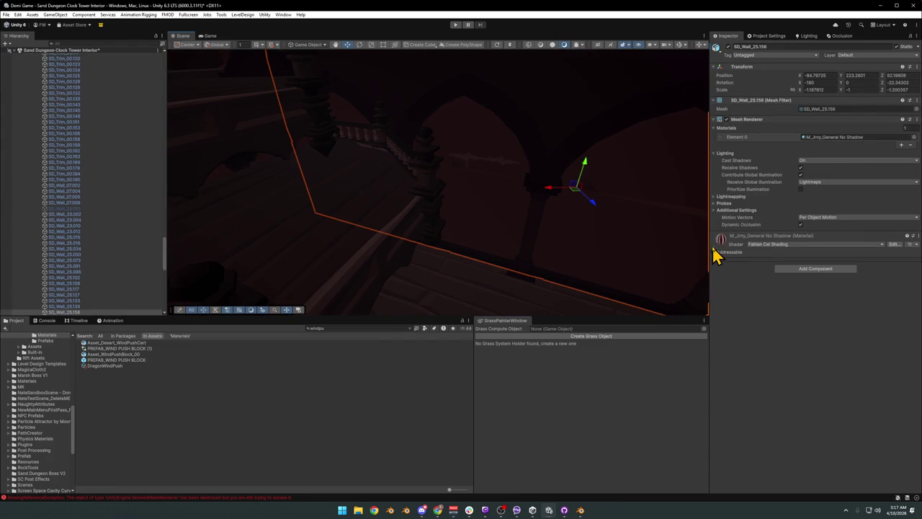
click(713, 248)
scroll(down, 3)
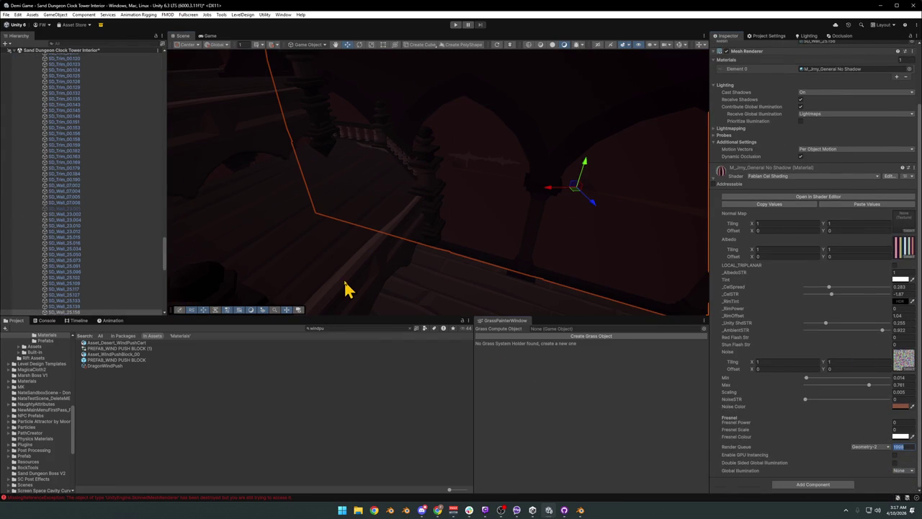
click(345, 287)
click(717, 234)
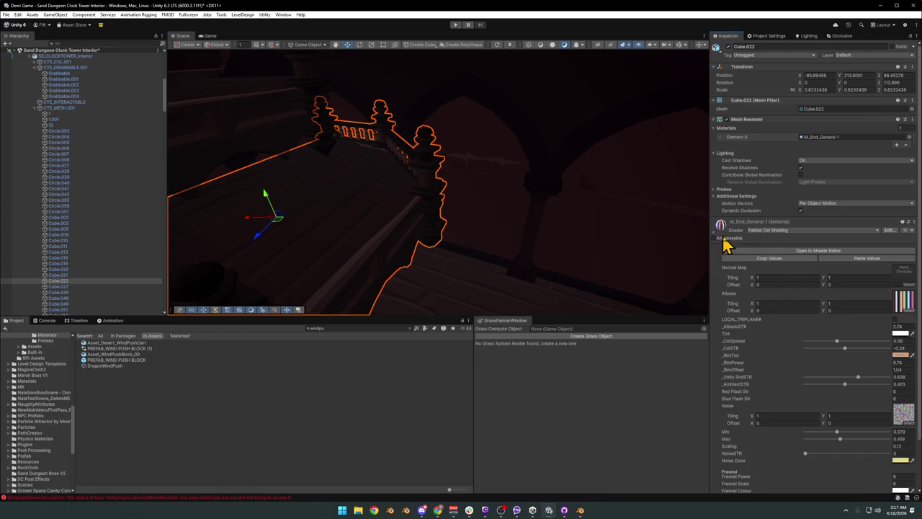
scroll(down, 3)
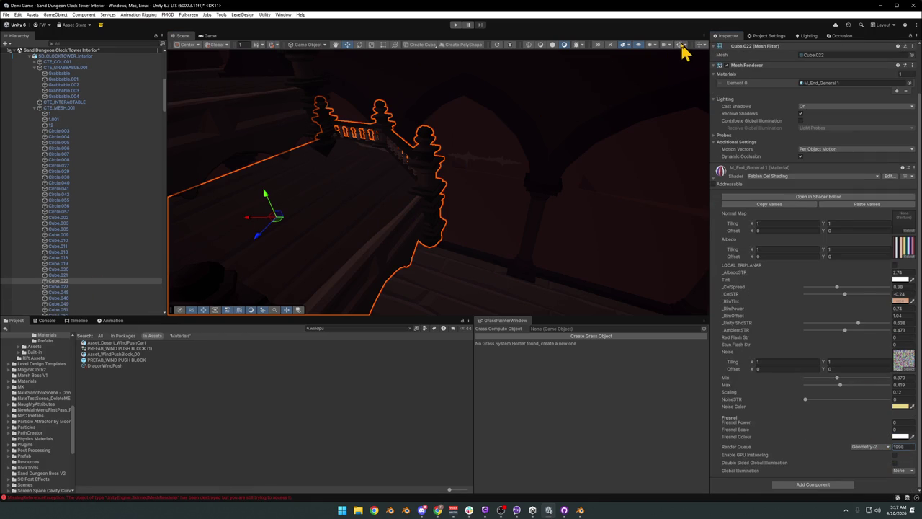
click(680, 45)
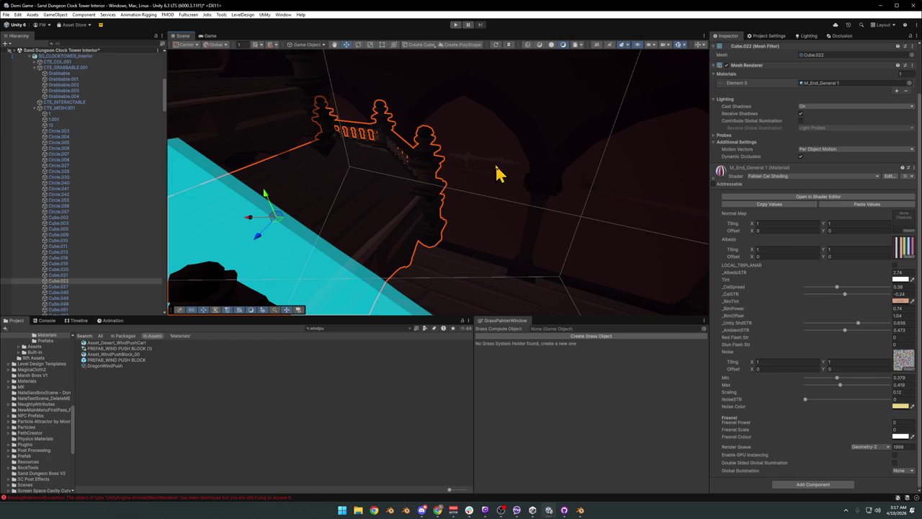
click(495, 176)
Step: Slide Grab Edge (3) along the floor plane and hide the collider visualisation
click(490, 168)
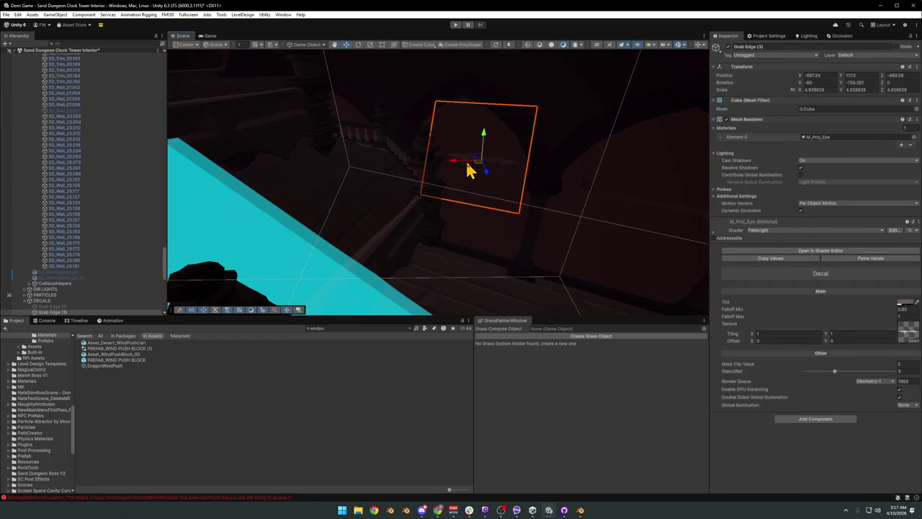
drag(488, 178, 456, 177)
drag(513, 154, 365, 215)
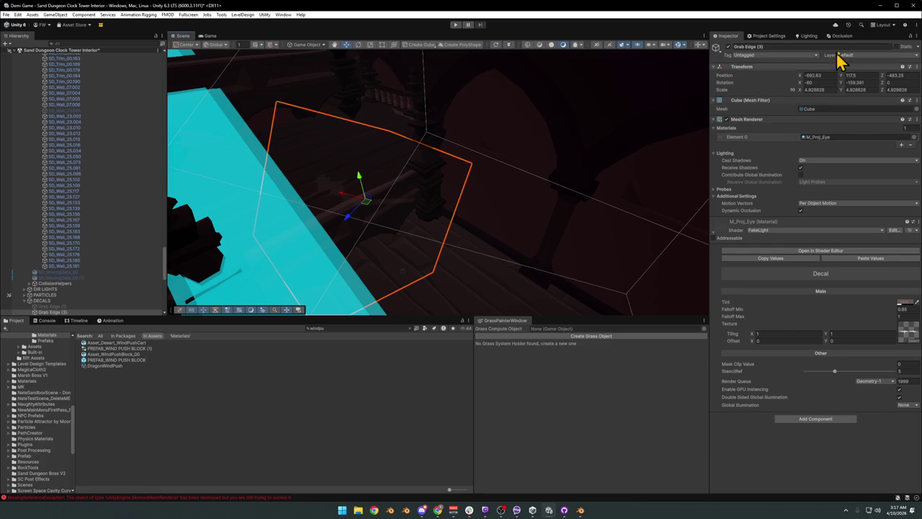
click(677, 44)
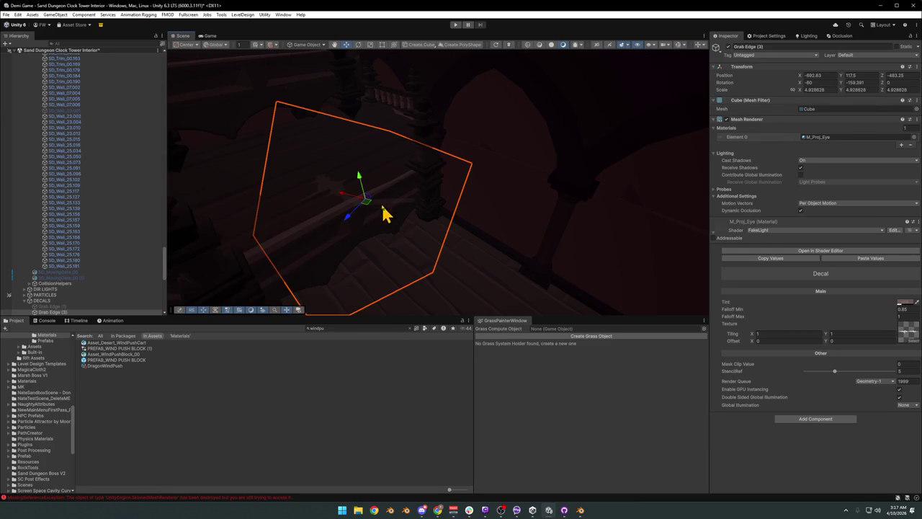
Step: Rotate the decal to -60, -241.151, 0 and scale it up to about 6.15
drag(366, 224, 363, 221)
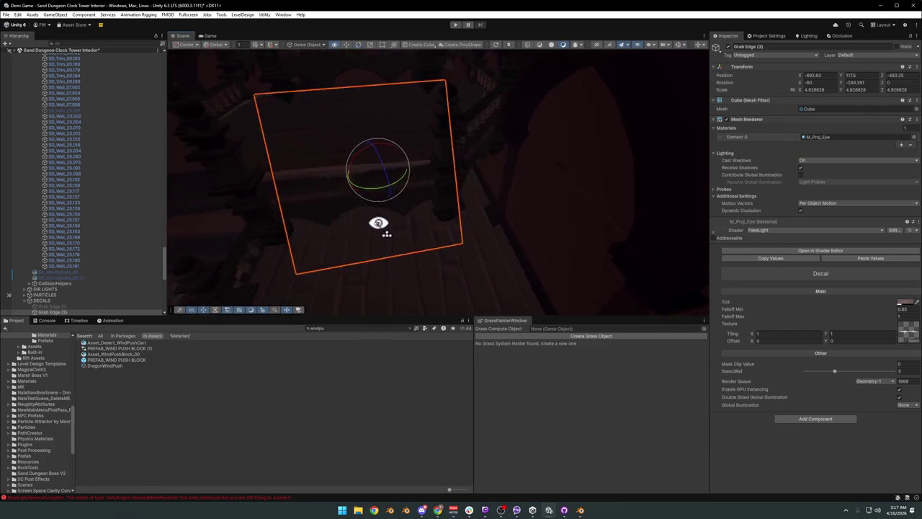
drag(437, 214, 430, 220)
key(r)
drag(441, 189, 442, 258)
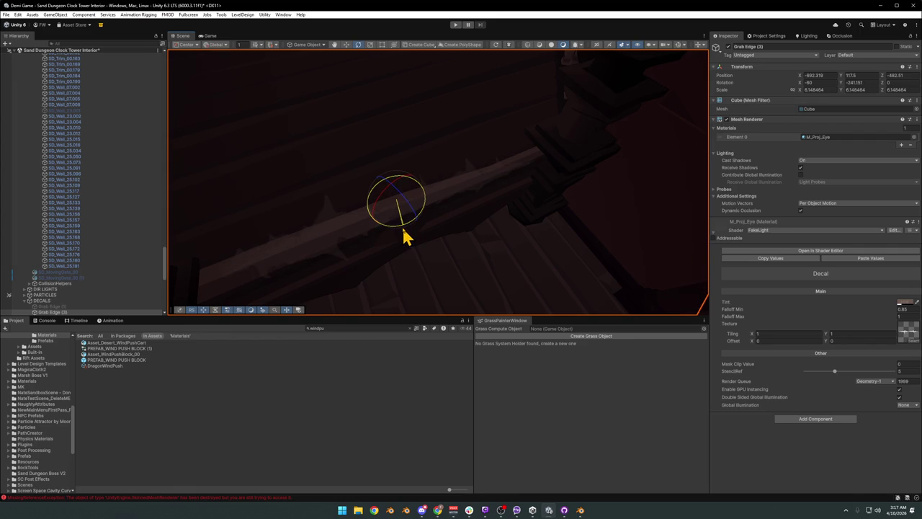
drag(408, 238, 465, 207)
key(w)
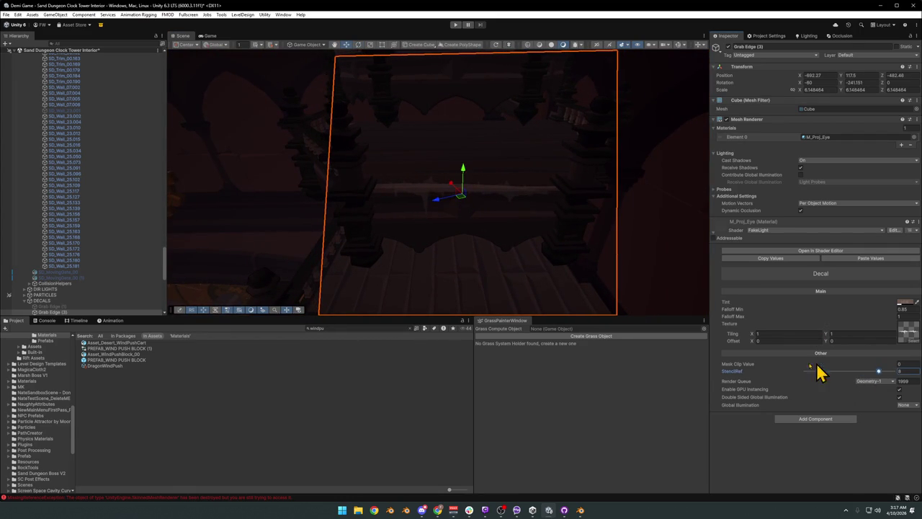
Step: Open the Tint colour settings, turn the decal slightly on Y, and move Grab Edge (4) to about -887.84, 121.89, -484.40
click(907, 302)
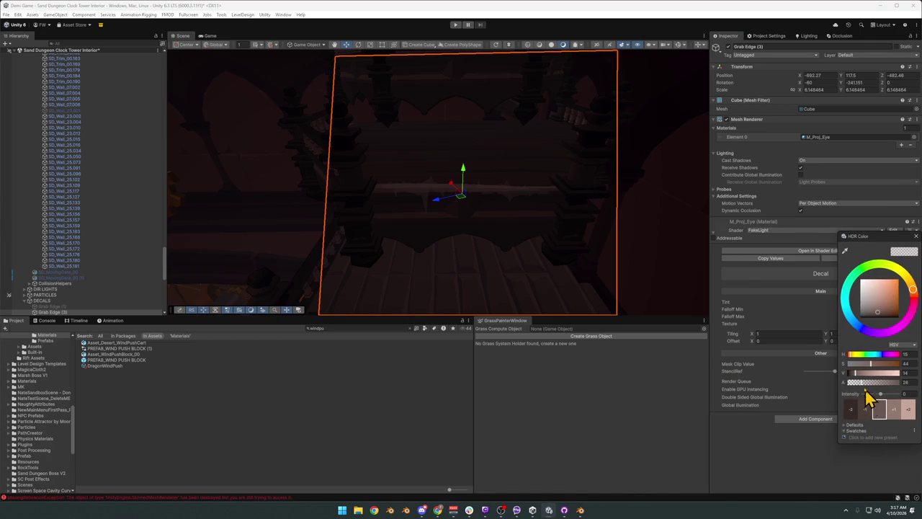
drag(613, 238, 551, 250)
drag(458, 240, 464, 240)
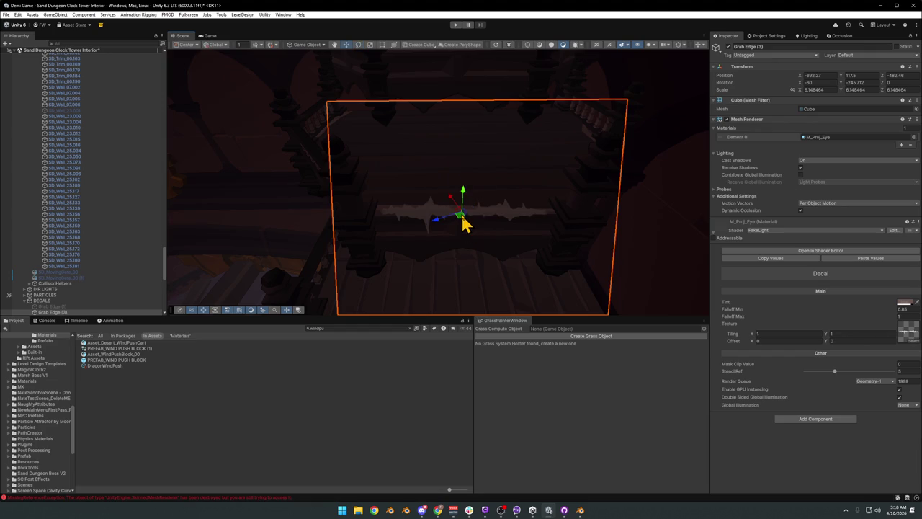
drag(463, 220, 461, 137)
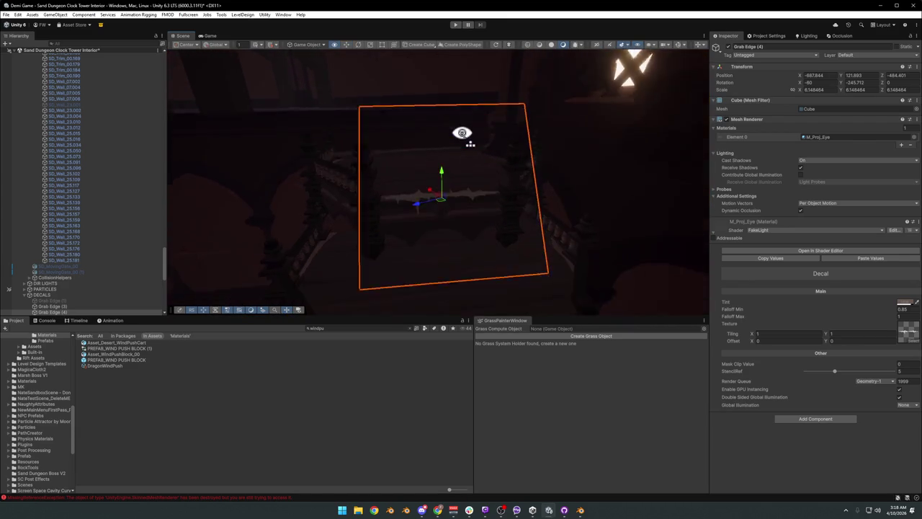
click(373, 442)
drag(461, 180, 488, 263)
click(488, 263)
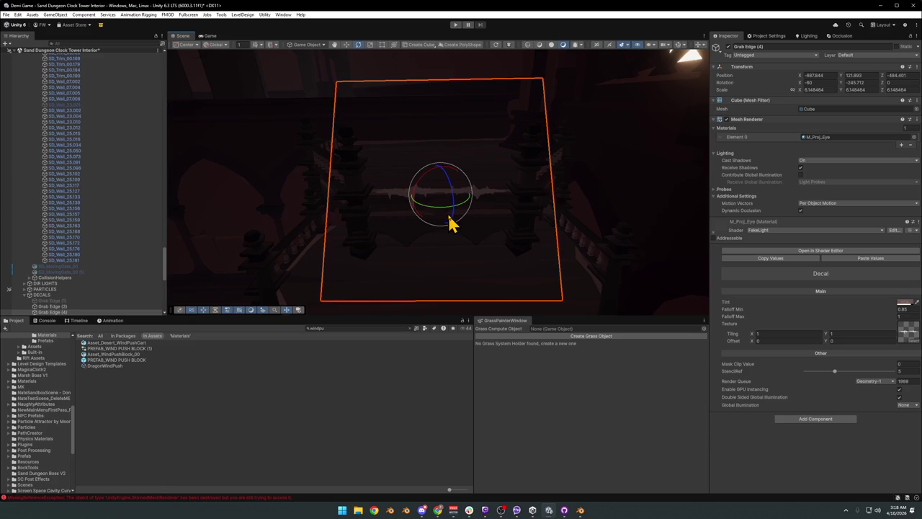
drag(469, 205, 457, 300)
key(ctrl+z)
click(390, 385)
drag(432, 230, 518, 195)
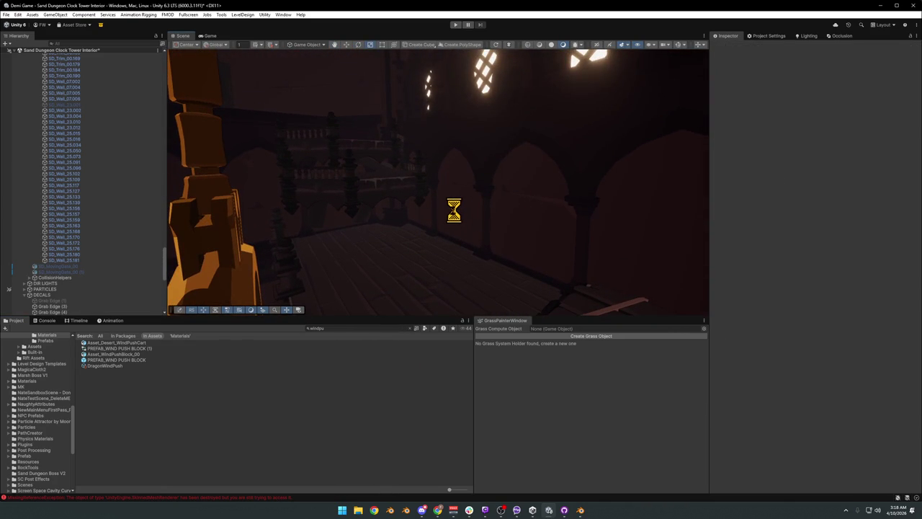
drag(444, 212, 263, 328)
scroll(down, 3)
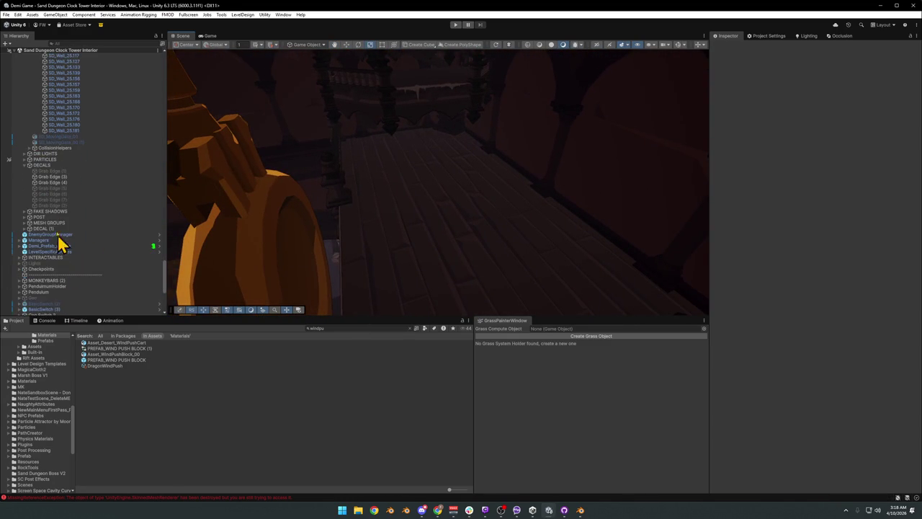
Step: Enable Grab Edge (2), set its scale to 1 and lower it onto the floor by the cart
click(86, 200)
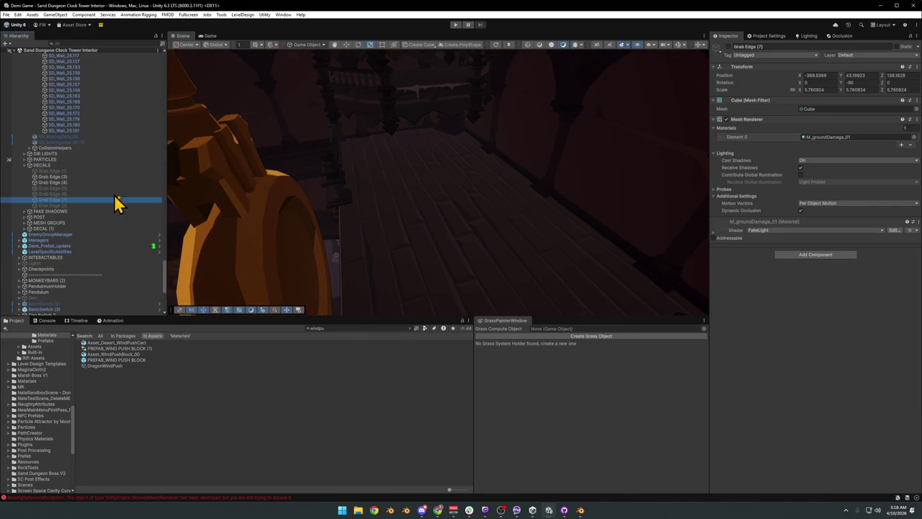
click(55, 206)
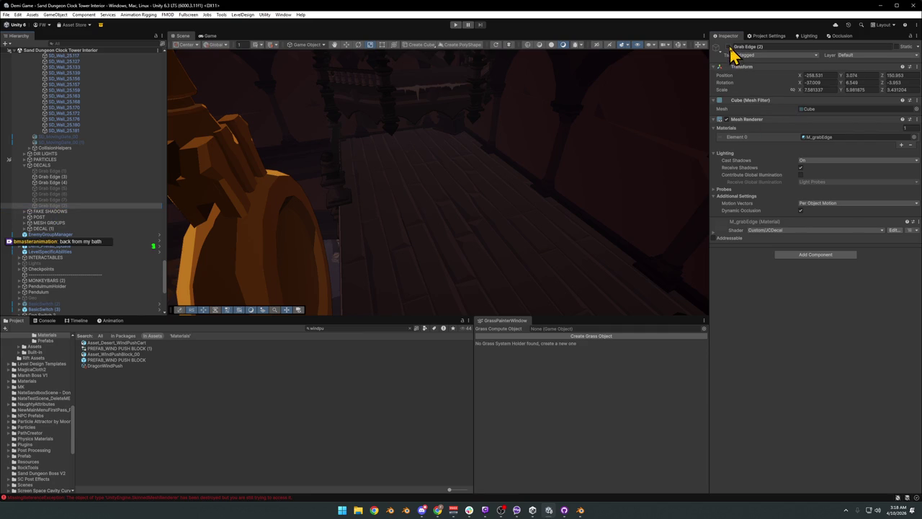
click(487, 179)
drag(441, 199, 474, 265)
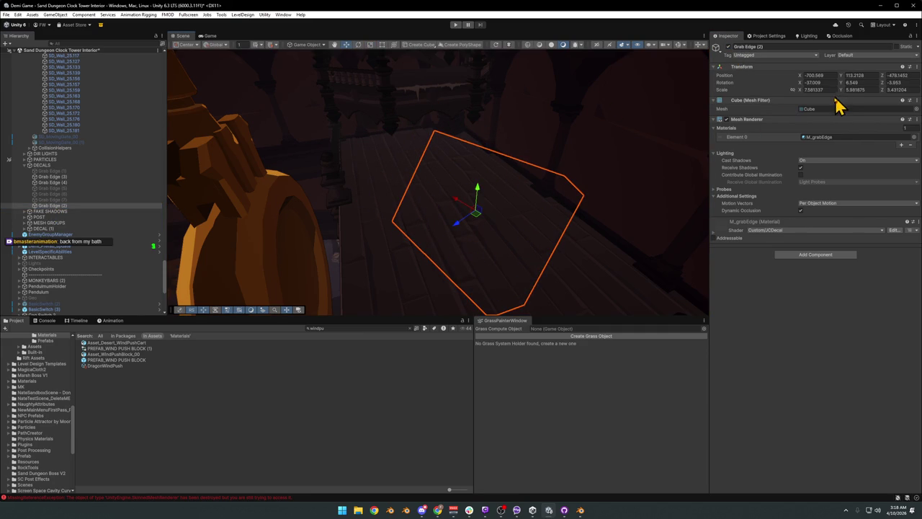
click(813, 89)
text(1)
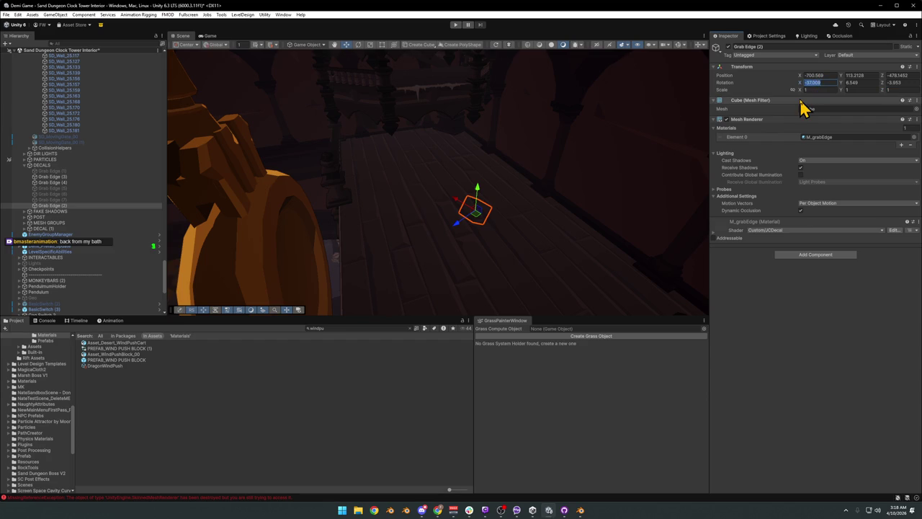
drag(455, 237, 548, 166)
drag(439, 167, 433, 220)
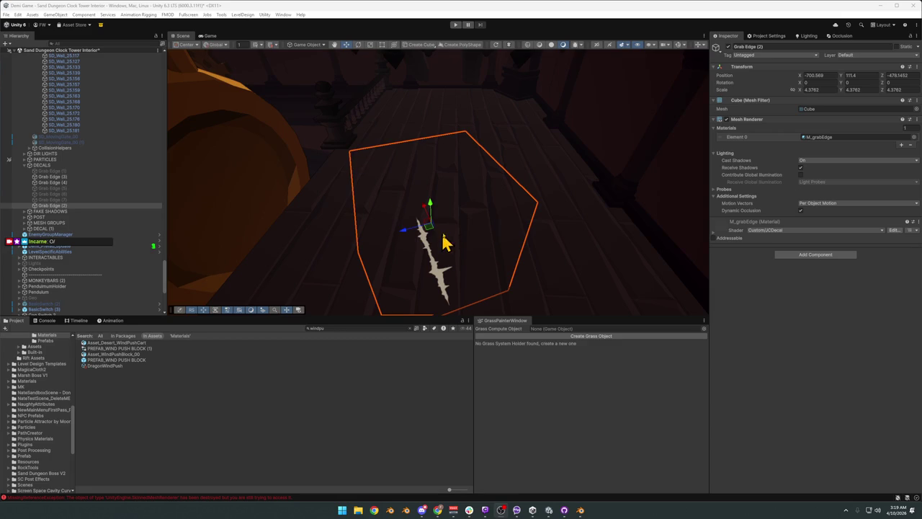
Step: Stretch Grab Edge (2) to 12.58 wide along the floor and duplicate it
drag(468, 218, 315, 193)
key(e)
key(r)
drag(391, 194, 434, 174)
key(ctrl+d)
key(ctrl+d)
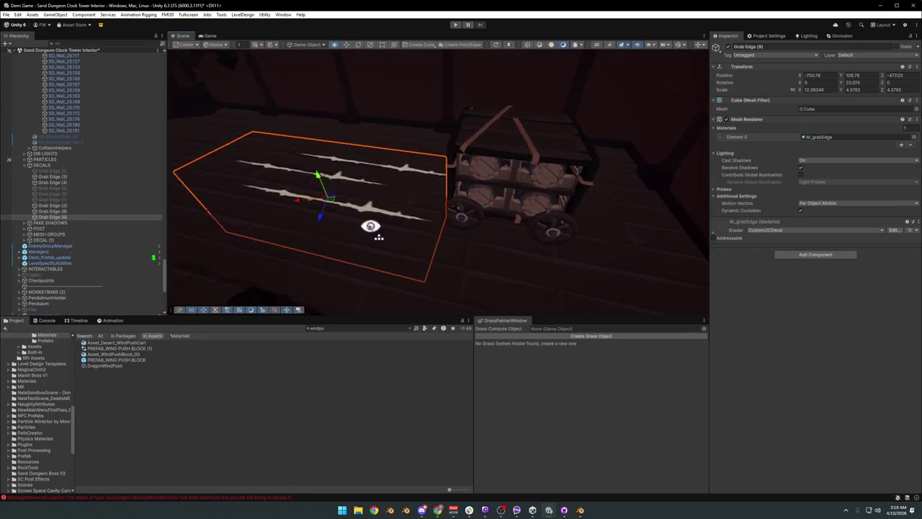
Step: Move Grab Edge (8) and Grab Edge (2) apart to space the thorn stripes
drag(434, 174, 401, 274)
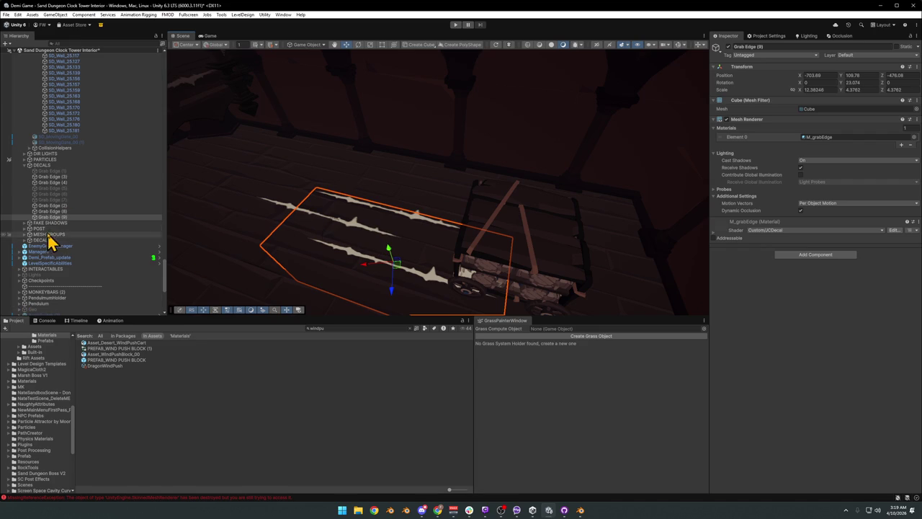
click(52, 211)
drag(331, 222, 337, 213)
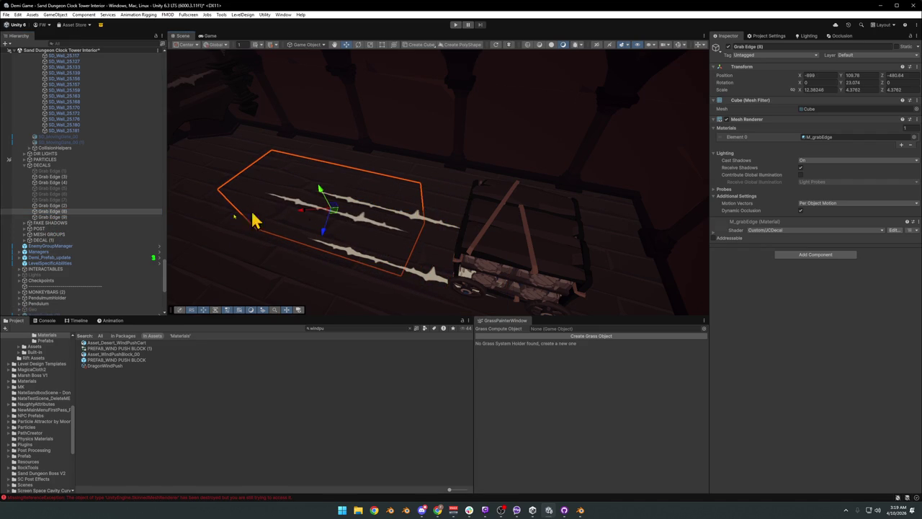
click(68, 206)
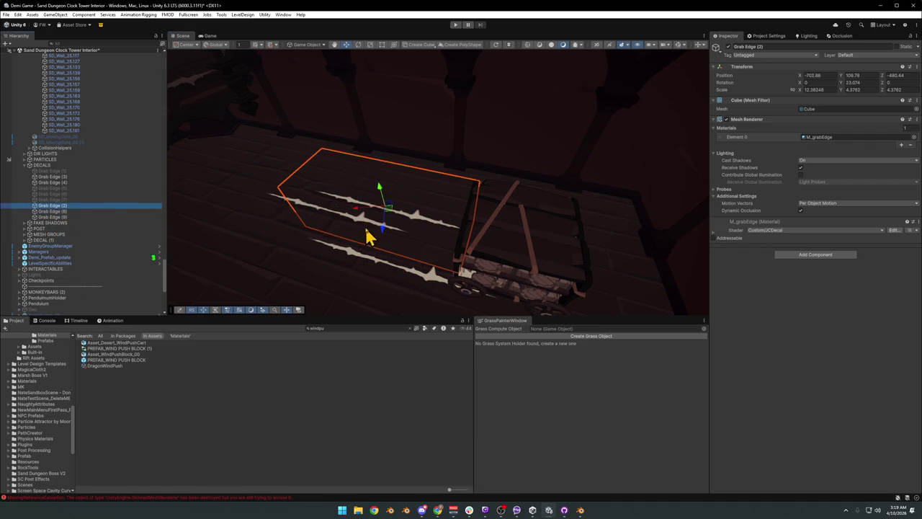
drag(390, 212, 428, 238)
Step: Duplicate a stripe as Grab Edge (10), slide it to the carved sun block and lower it onto the floor
drag(445, 258, 425, 229)
key(ctrl+d)
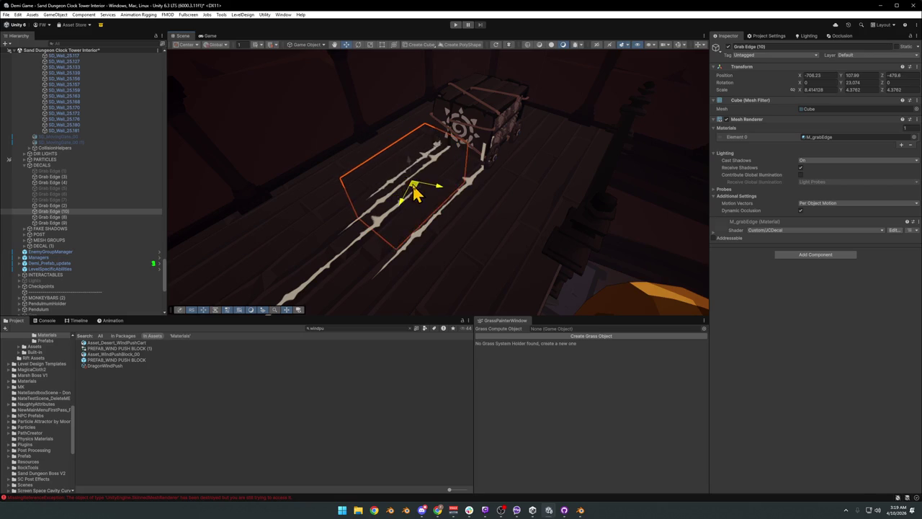
drag(363, 230, 420, 248)
key(w)
key(s)
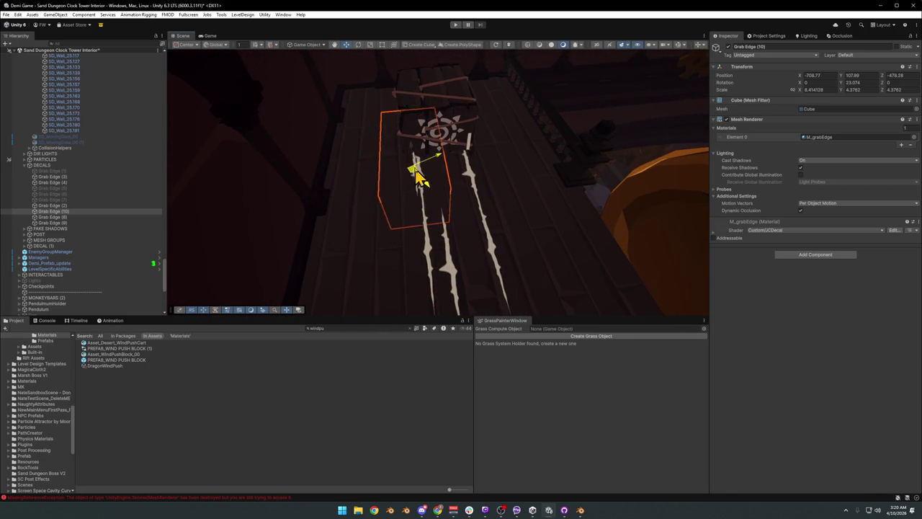
drag(411, 123, 392, 196)
drag(397, 203, 400, 217)
drag(400, 217, 443, 155)
drag(422, 248, 421, 271)
drag(423, 268, 399, 249)
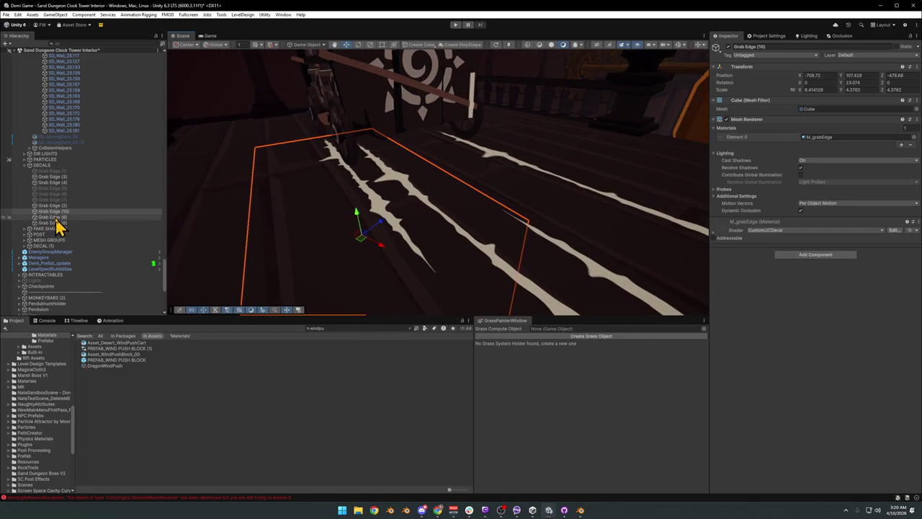
Step: Lower Grab Edge (9) and Grab Edge (8) about 1.8 units so (8) sits near Y 106.64
click(60, 222)
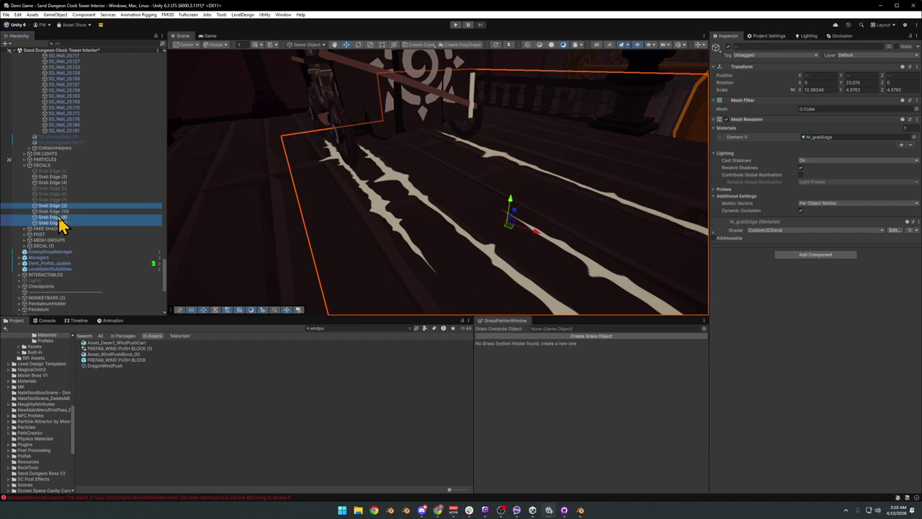
drag(643, 283, 635, 308)
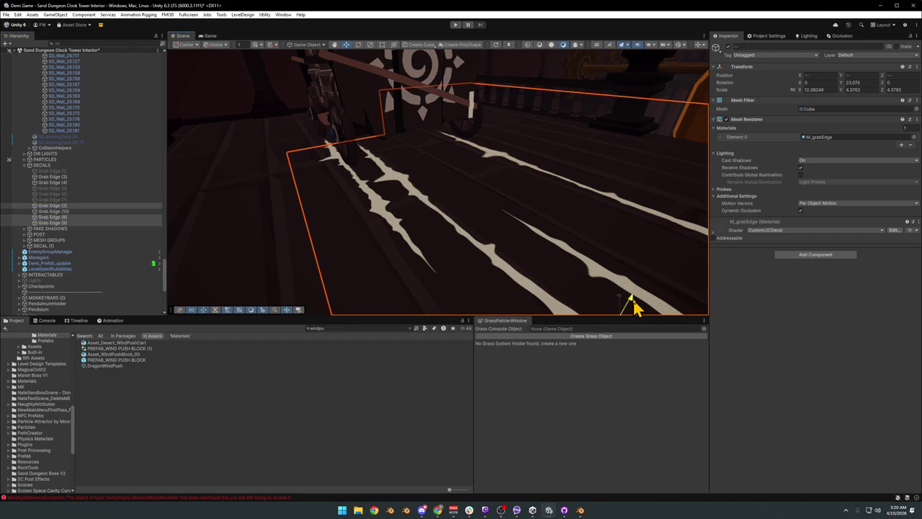
double_click(63, 206)
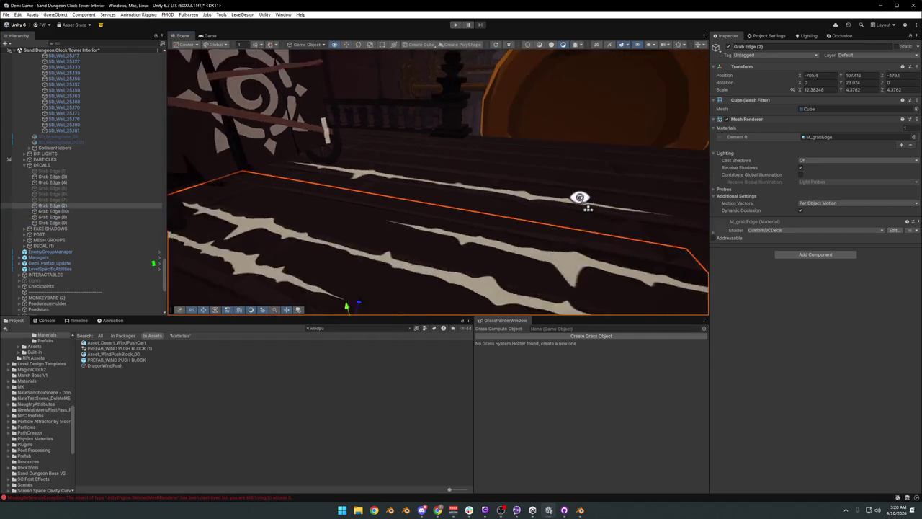
double_click(47, 223)
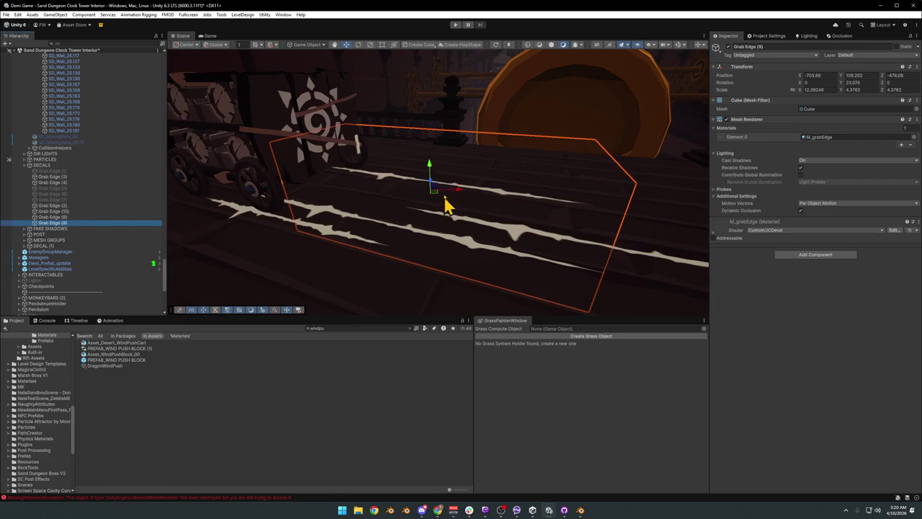
drag(430, 171, 441, 207)
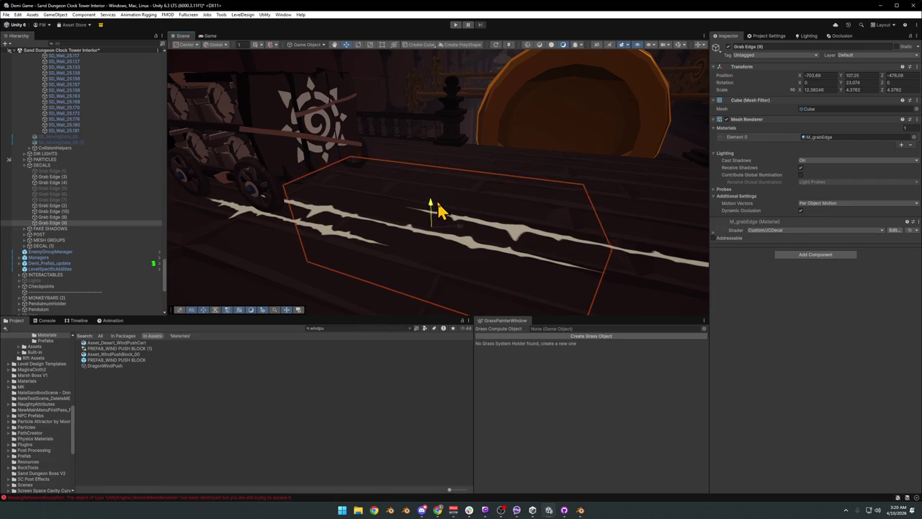
double_click(53, 218)
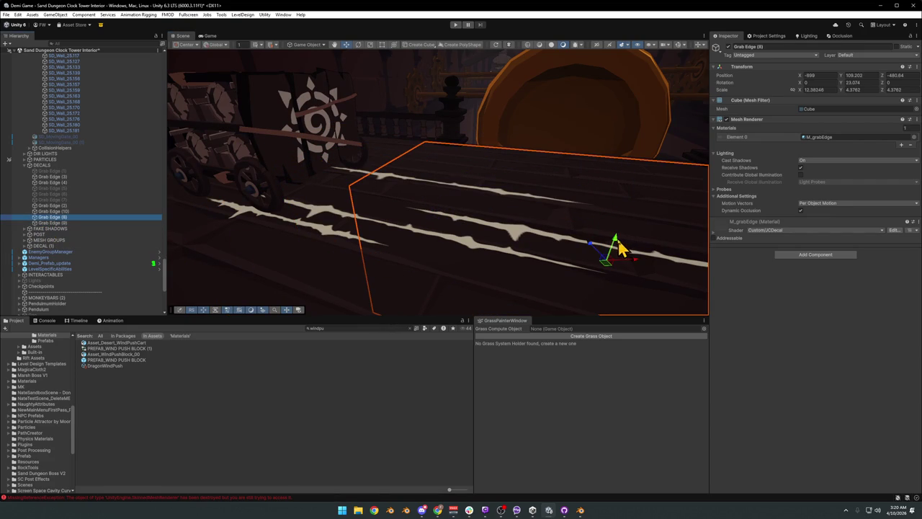
drag(616, 247, 325, 142)
Step: Squash the Grab Edge (2) and Grab Edge (9) decal boxes vertically so they hug the ledges
scroll(up, 3)
drag(430, 173, 432, 186)
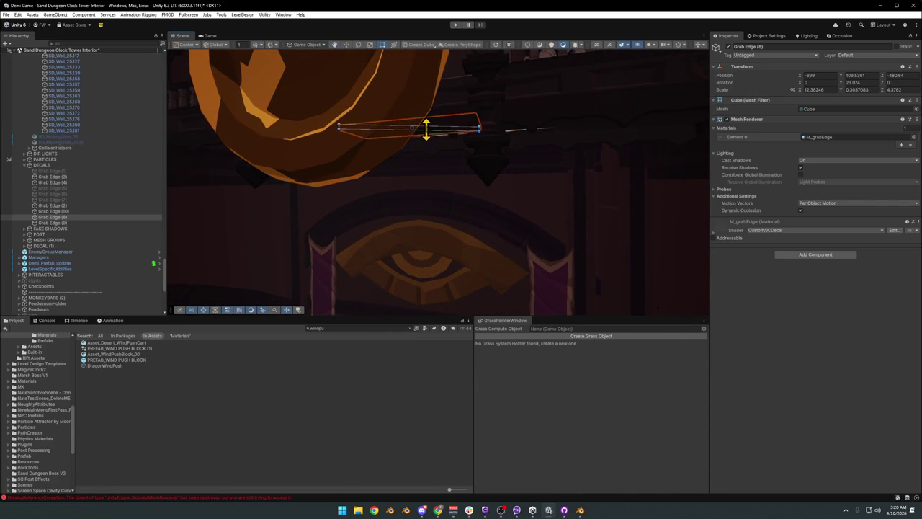
click(60, 223)
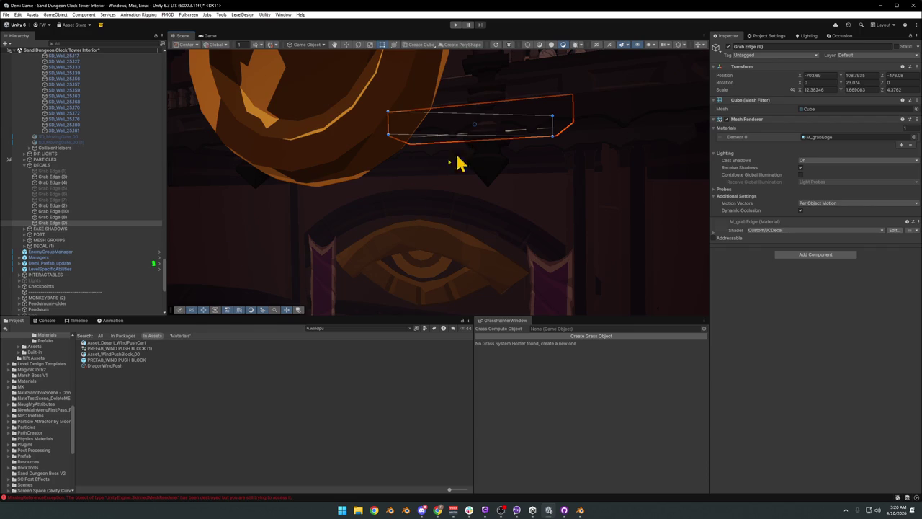
click(69, 212)
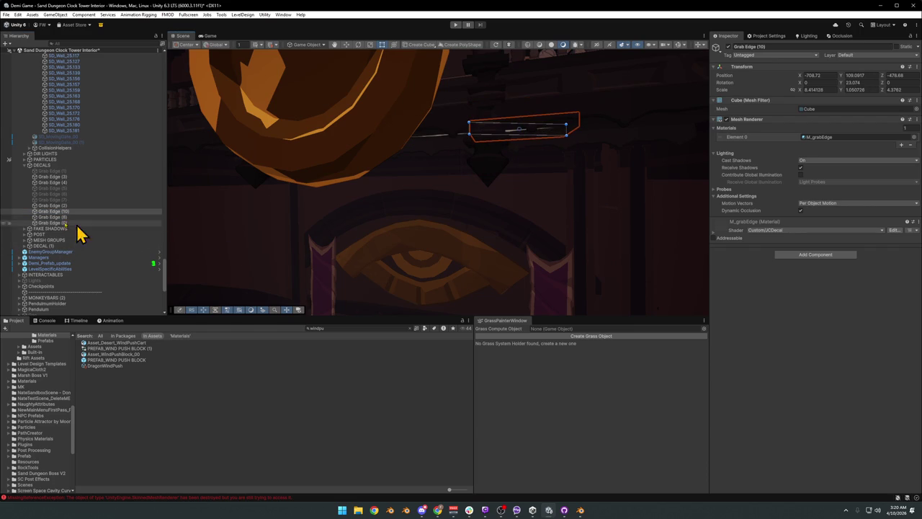
click(55, 206)
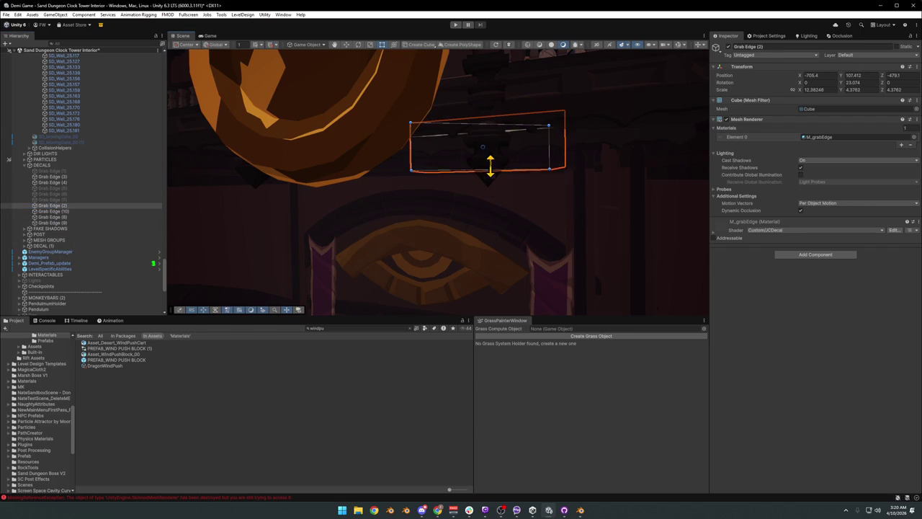
drag(487, 154, 336, 214)
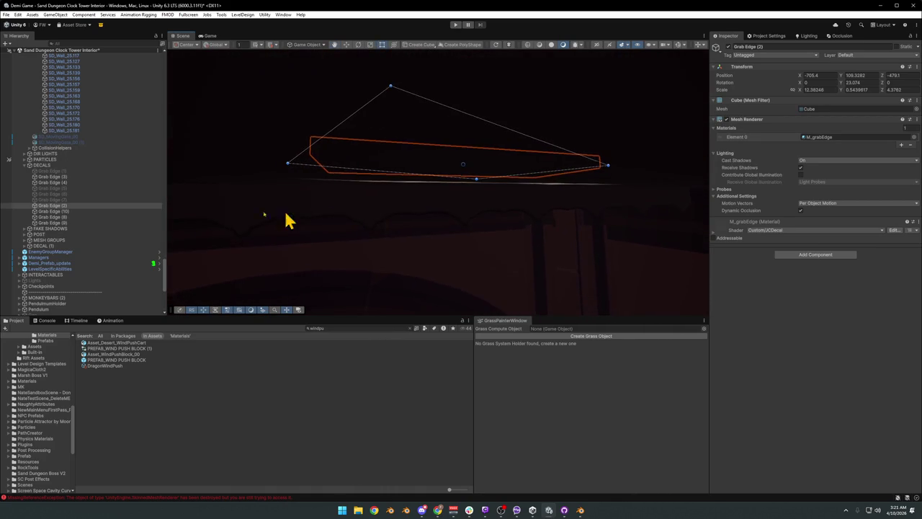
click(57, 222)
drag(462, 180, 479, 147)
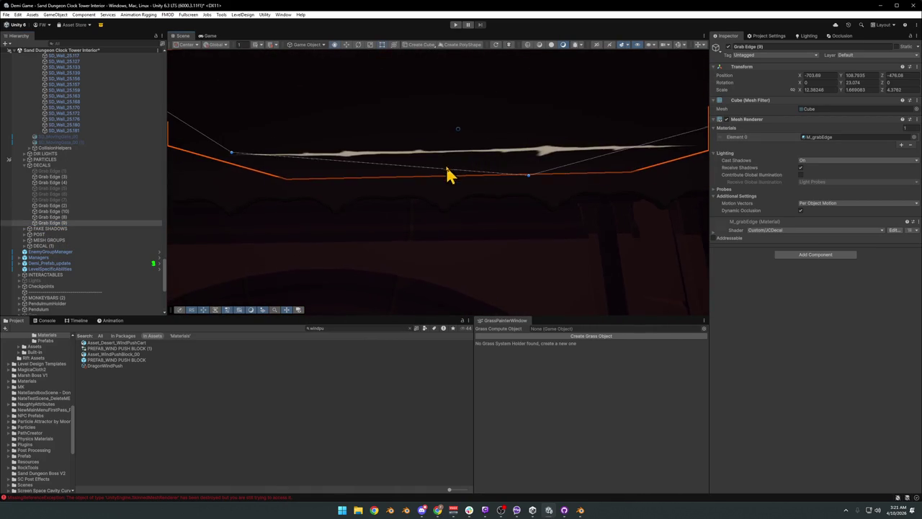
drag(447, 173, 442, 186)
drag(454, 129, 451, 123)
Step: Save the Unity scene and switch over to Blender
key(f)
click(298, 435)
drag(428, 231, 476, 184)
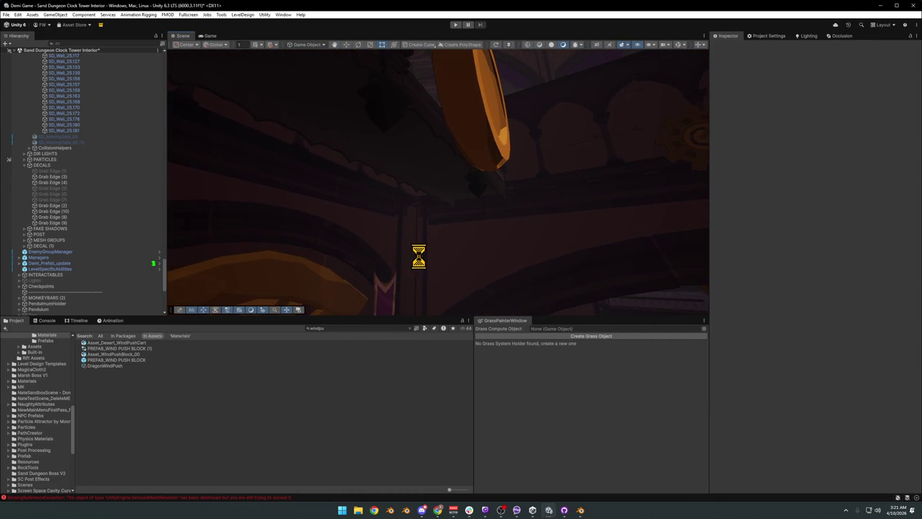
key(ctrl+s)
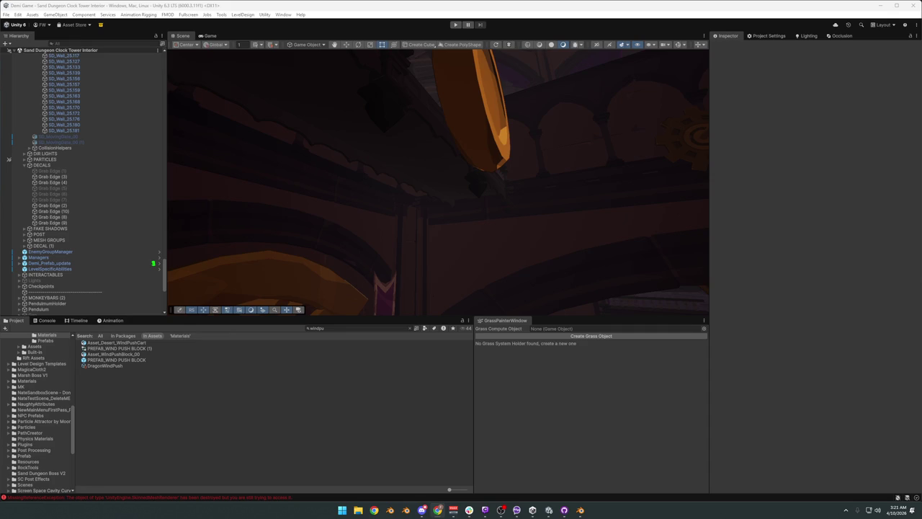
key(alt+Tab)
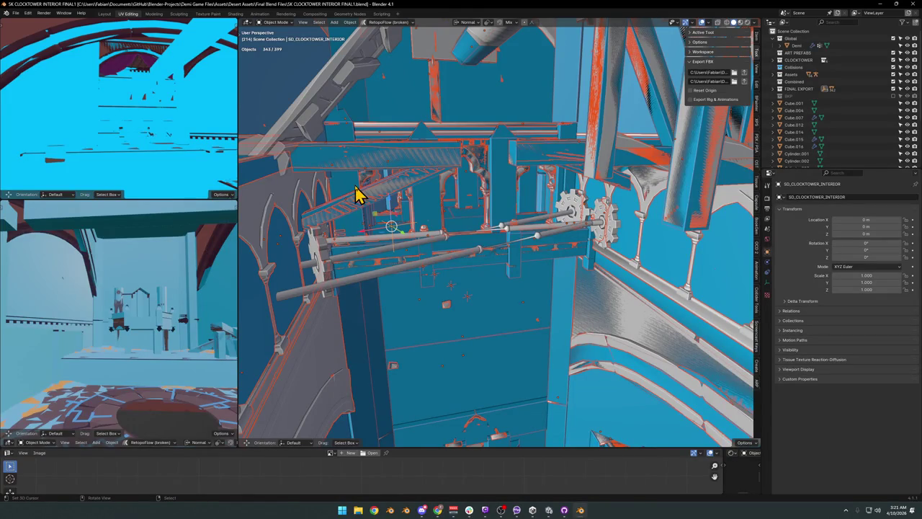
Step: Walk into the clock tower and hide the wall blocking the view
key(shift+grave)
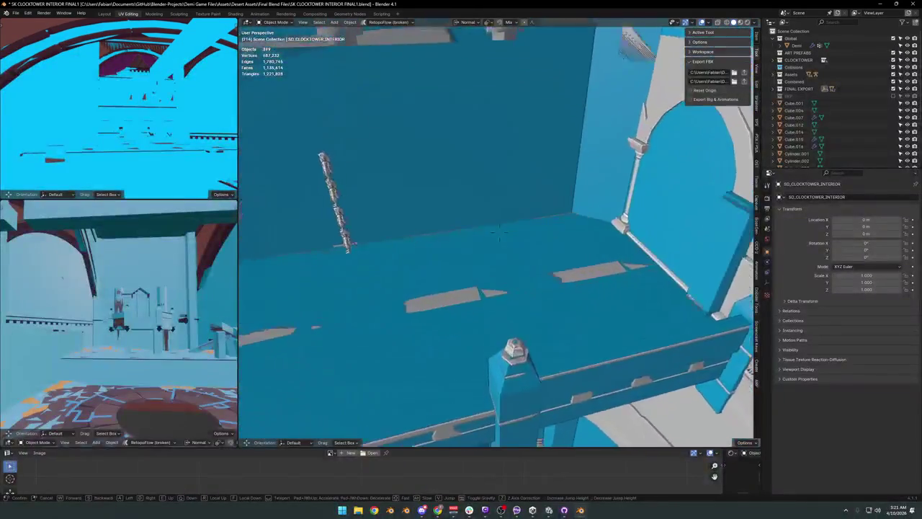
click(397, 221)
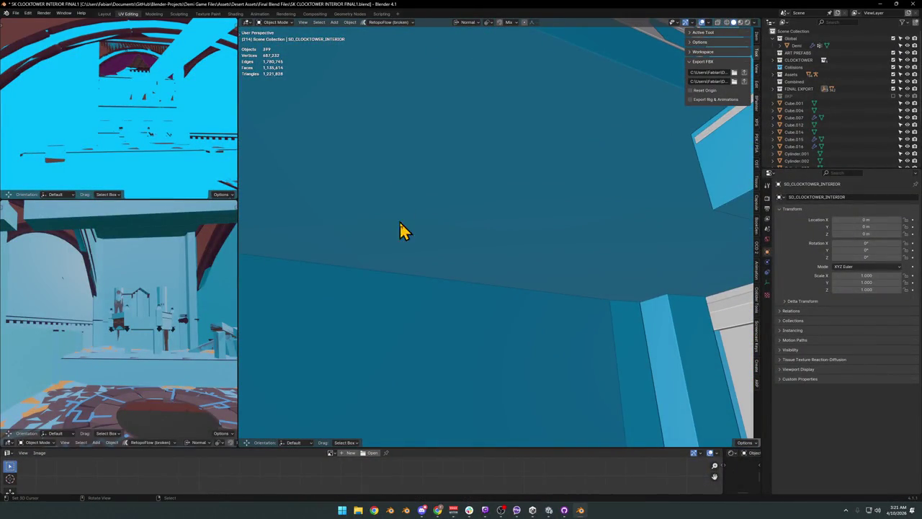
click(429, 254)
key(h)
Step: Select the ceiling beam's lower fringe loop in Edit Mode
drag(428, 274, 485, 281)
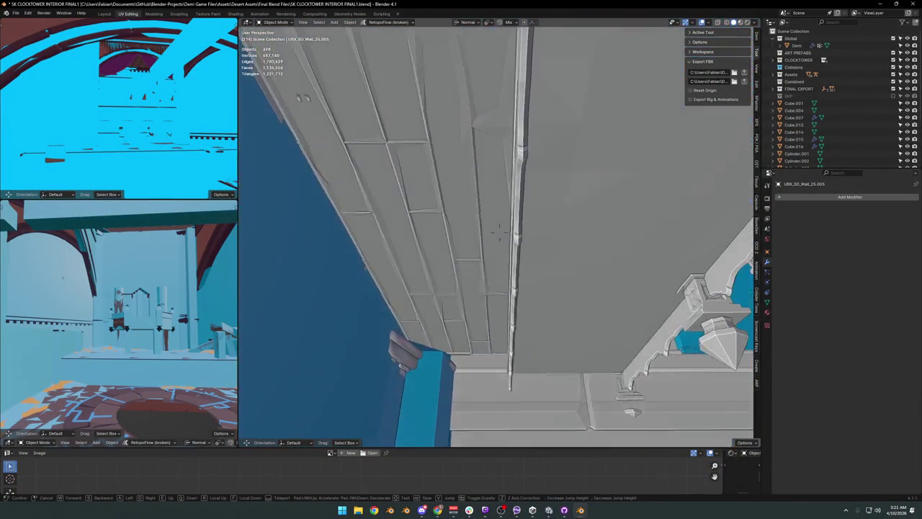
click(508, 275)
key(Tab)
key(KP_Decimal)
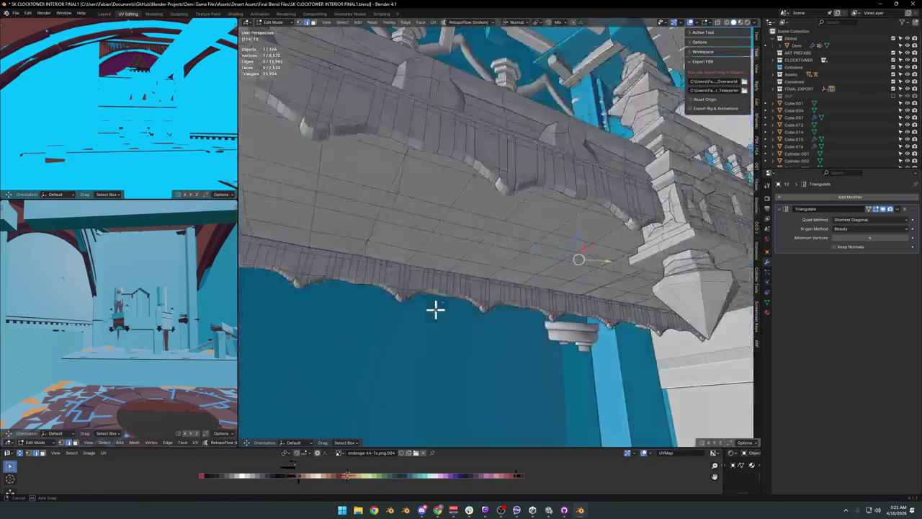
click(582, 310)
key(x)
click(566, 315)
drag(566, 315, 427, 315)
Step: Duplicate the fringe strip, leaving the copy in place
key(alt+h)
key(g)
key(z)
key(z)
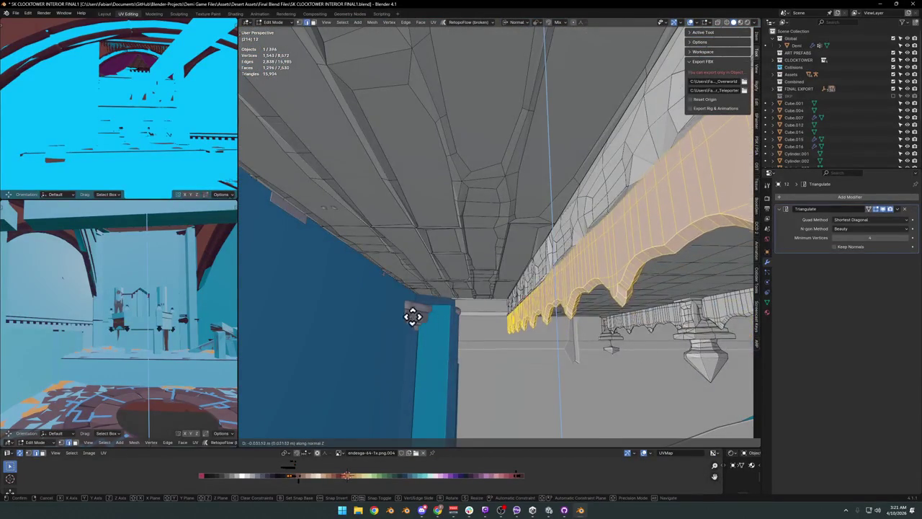
key(x)
key(x)
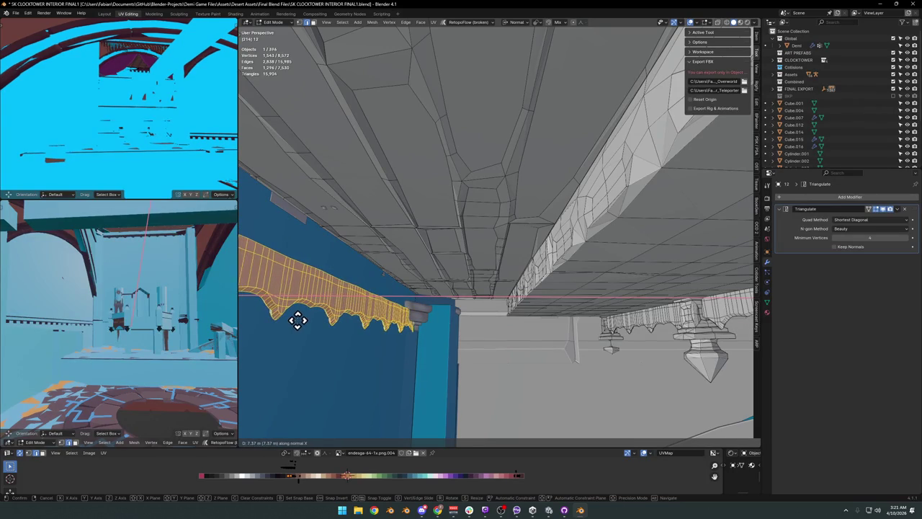
key(Escape)
key(alt+a)
Step: Duplicate a ceiling face and move it along its normal Y axis
drag(549, 242, 528, 303)
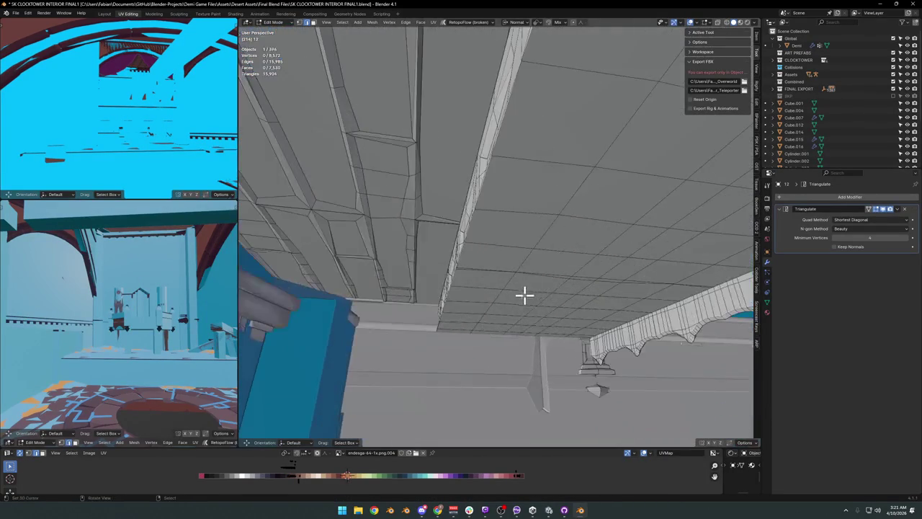
drag(459, 247, 512, 261)
click(447, 251)
key(alt+a)
click(507, 248)
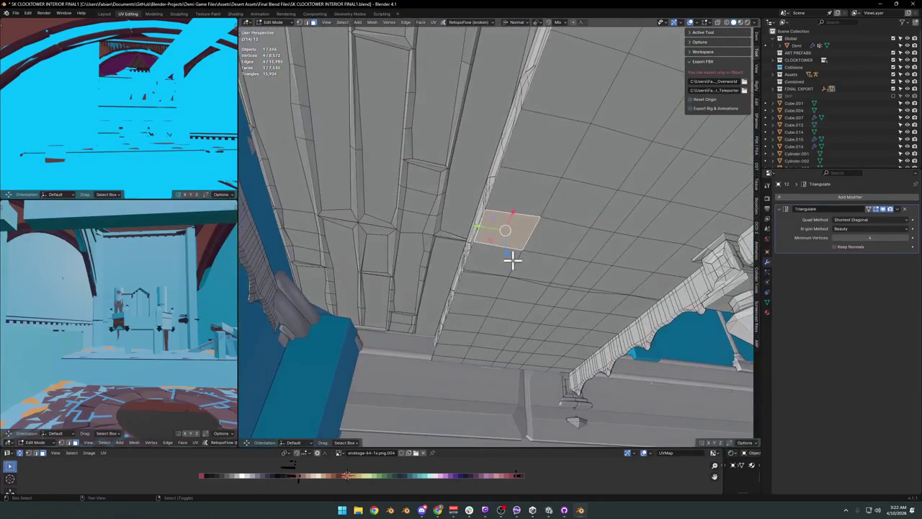
key(g)
key(y)
key(y)
click(446, 256)
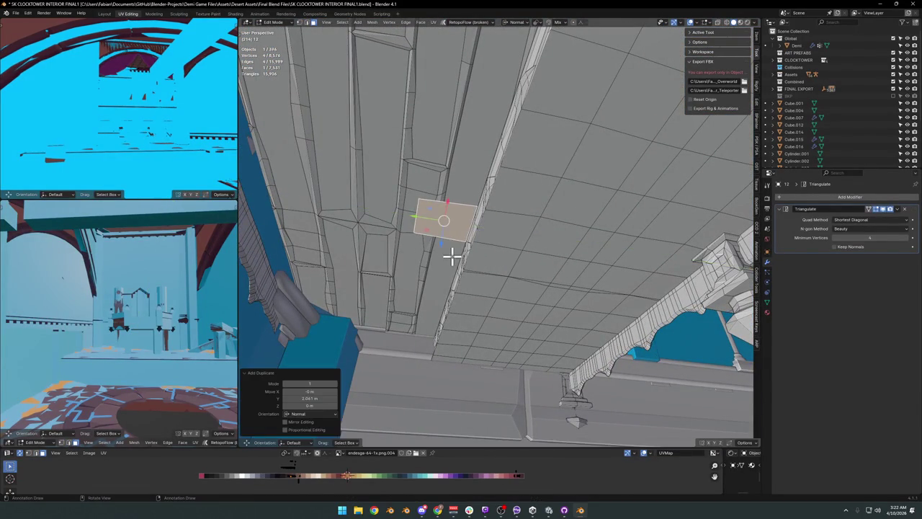
drag(449, 257, 480, 237)
key(g)
key(y)
key(y)
click(451, 234)
key(alt+a)
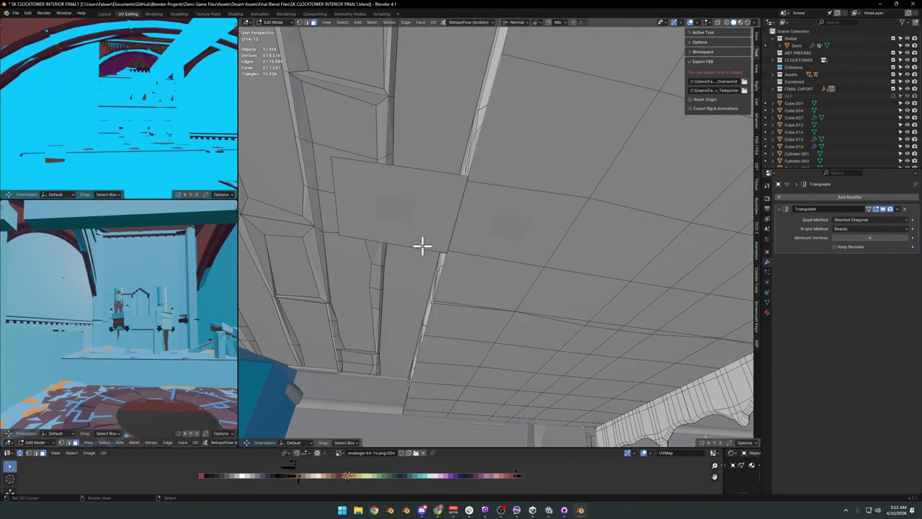
Step: Slide beam edges along the beam after setting the transform orientation
key(g)
key(g)
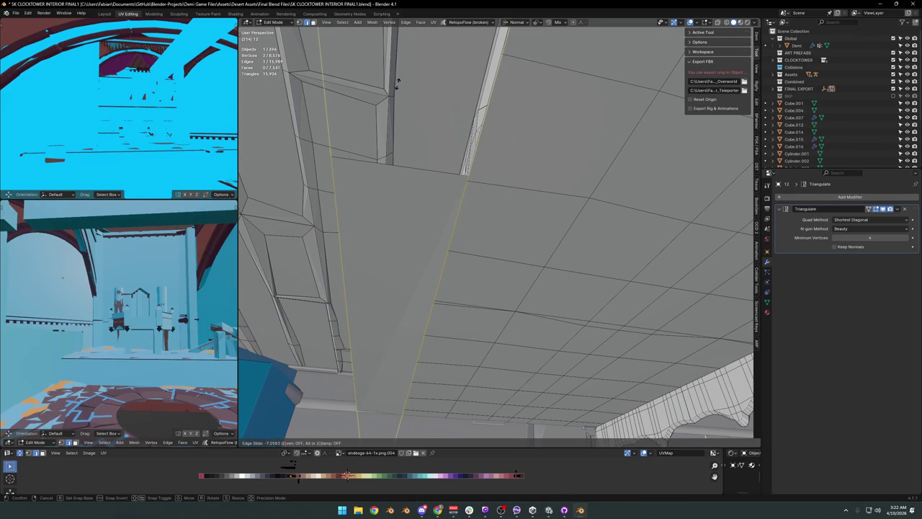
click(416, 37)
drag(415, 37, 612, 243)
key(alt+a)
click(625, 263)
key(g)
key(g)
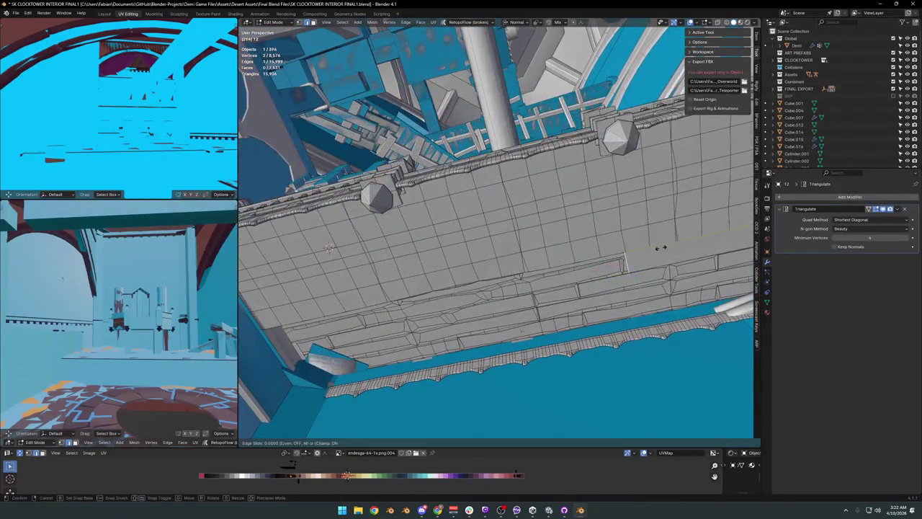
key(Escape)
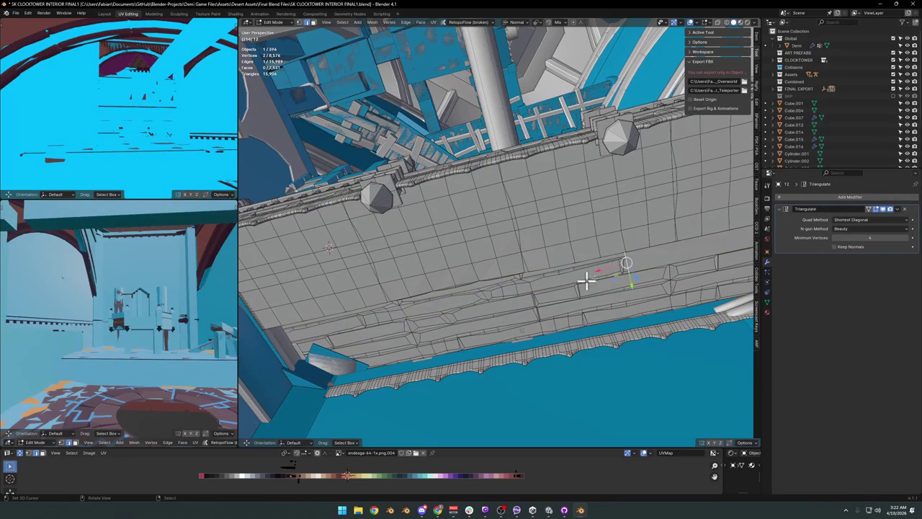
key(comma)
click(667, 268)
key(g)
key(g)
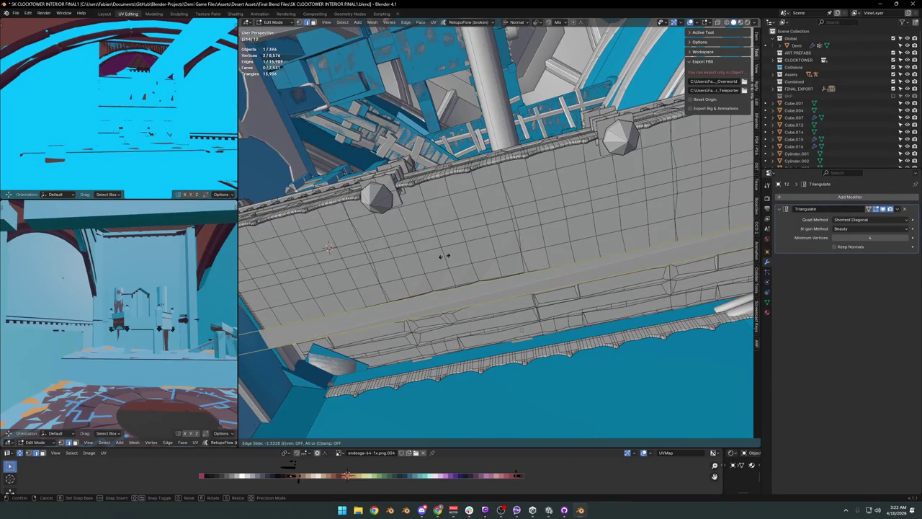
click(490, 301)
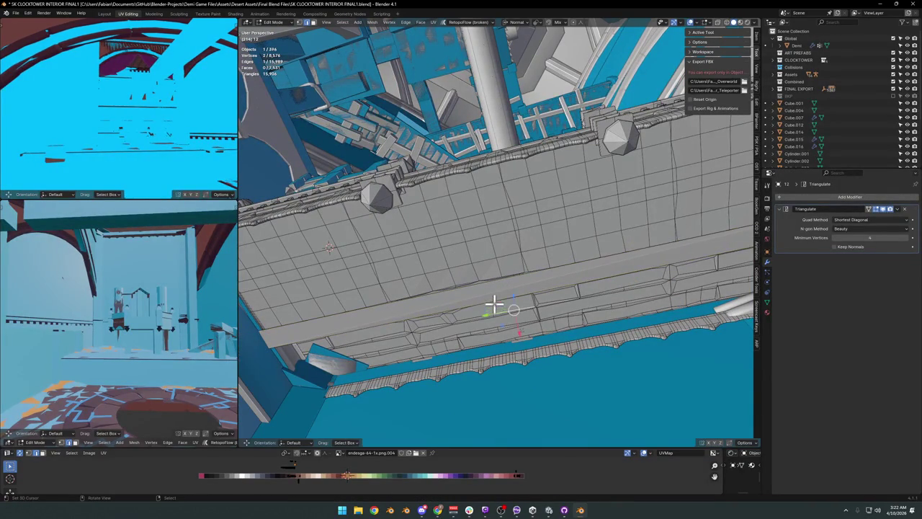
Step: Extrude a beam edge, shift it along its normal X axis, and return to Object Mode
right_click(512, 279)
click(519, 304)
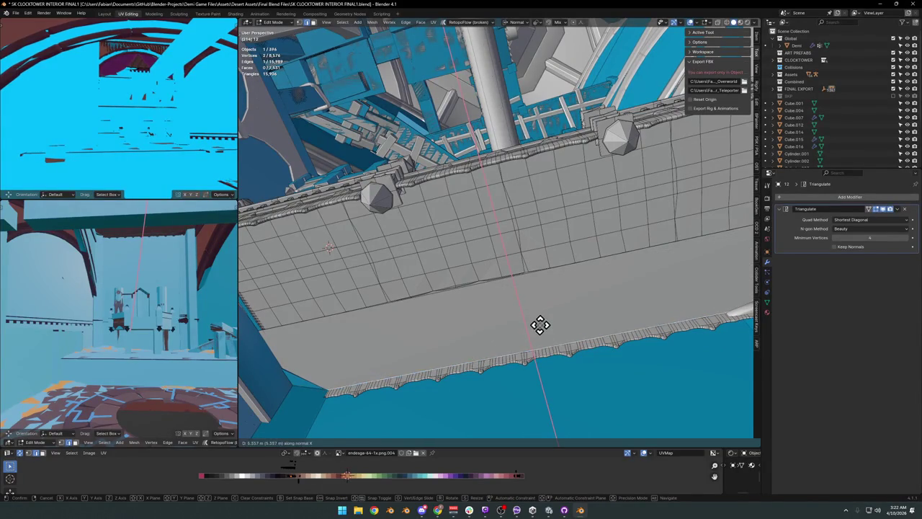
click(541, 321)
drag(566, 343, 468, 271)
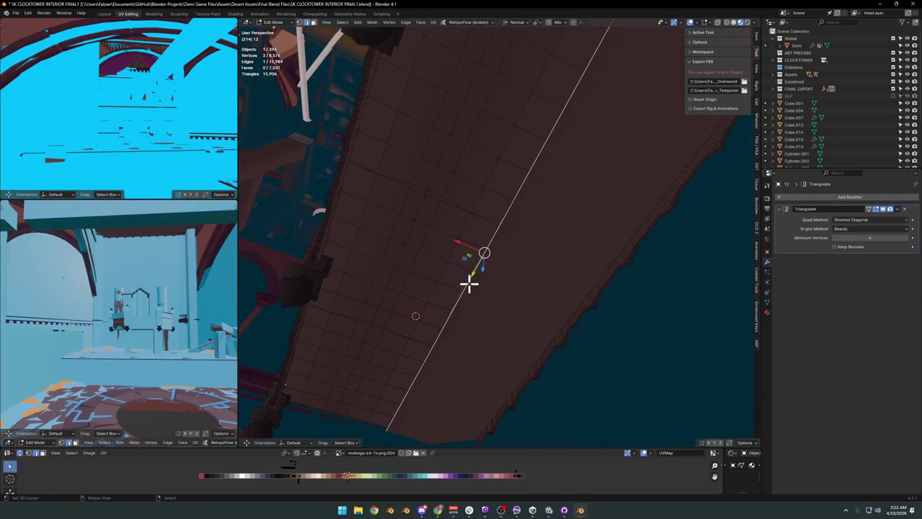
key(g)
key(x)
key(x)
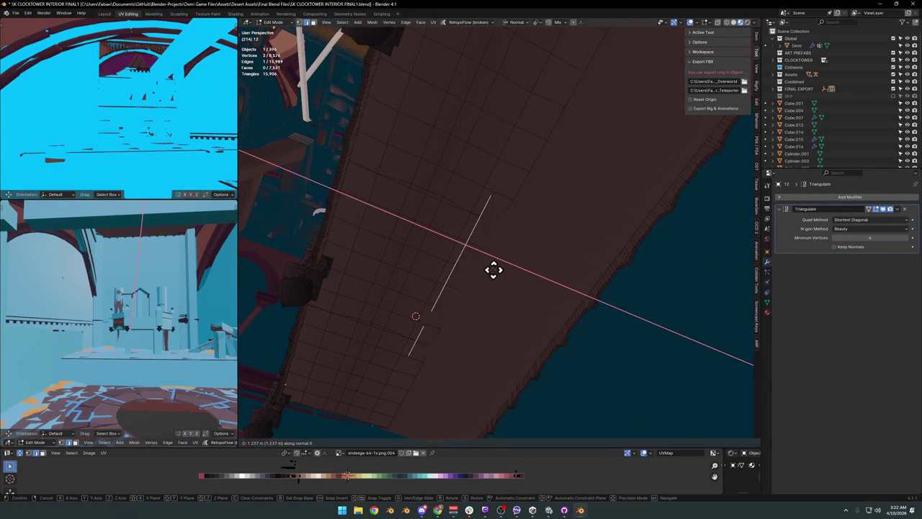
click(467, 264)
key(Tab)
drag(470, 264, 539, 240)
drag(564, 269, 555, 226)
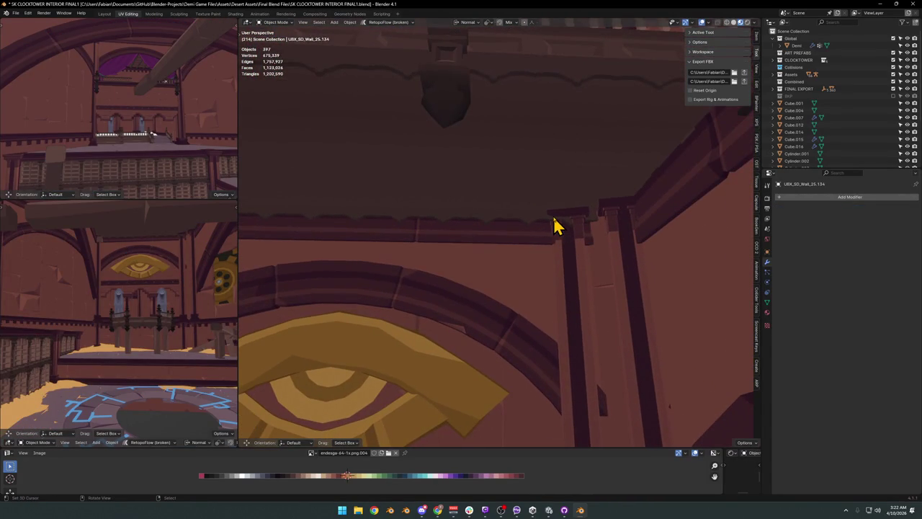
Step: Delete a linked mesh strip from the wall object
click(558, 226)
key(Tab)
drag(483, 227, 387, 313)
key(l)
key(x)
click(536, 232)
key(Tab)
scroll(up, 3)
scroll(up, 3)
scroll(up, 3)
Step: Extrude the beam block's end face along its normal to lengthen it
click(393, 324)
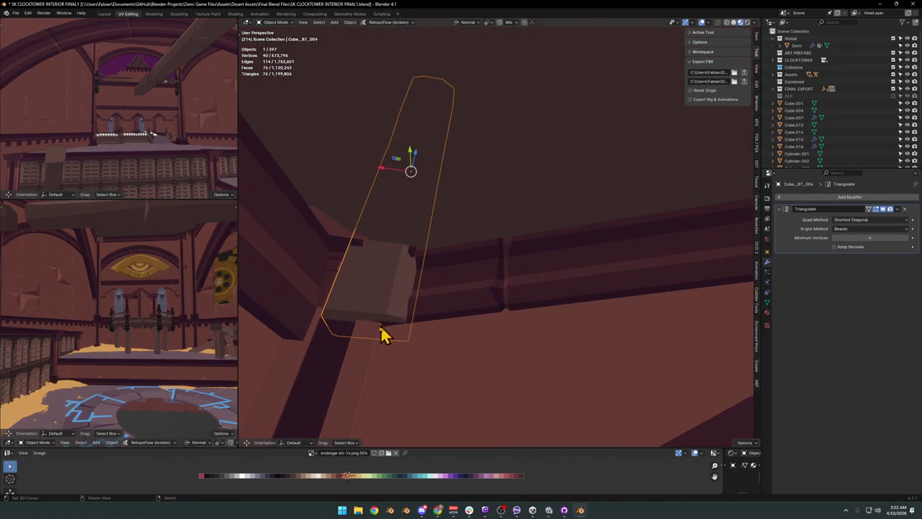
key(3)
key(Tab)
click(367, 313)
key(e)
click(425, 286)
key(Tab)
Step: Save the clock tower file and switch to Unity as it reimports the interior FBX
drag(436, 253, 450, 220)
key(alt+a)
key(ctrl+s)
key(shift+grave)
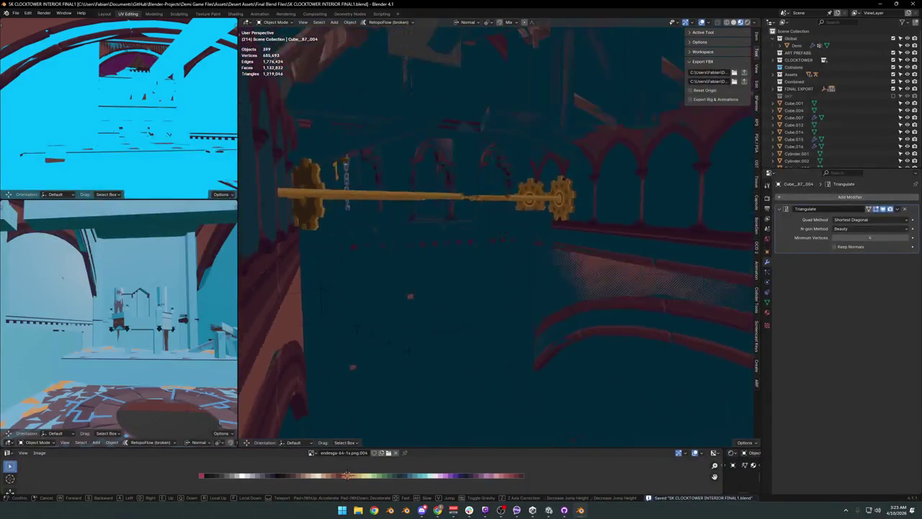
click(526, 218)
click(369, 280)
mouse_move(548, 511)
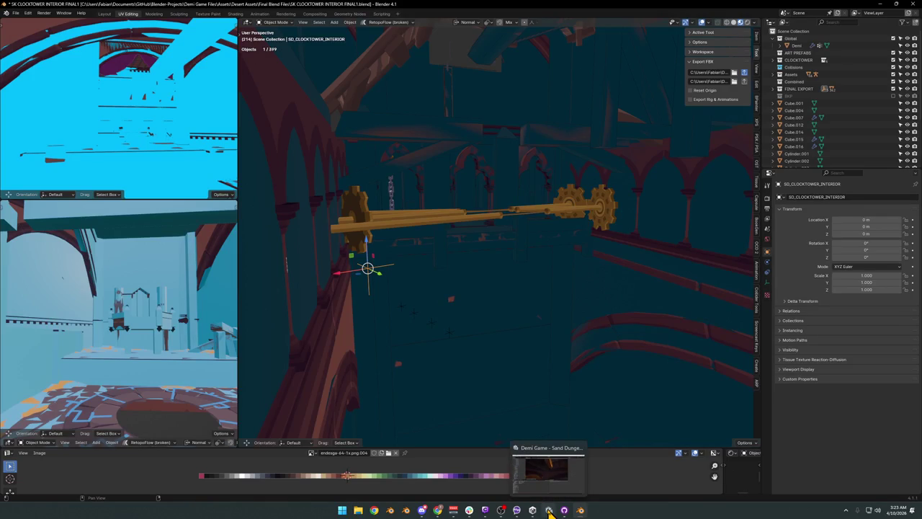
click(549, 510)
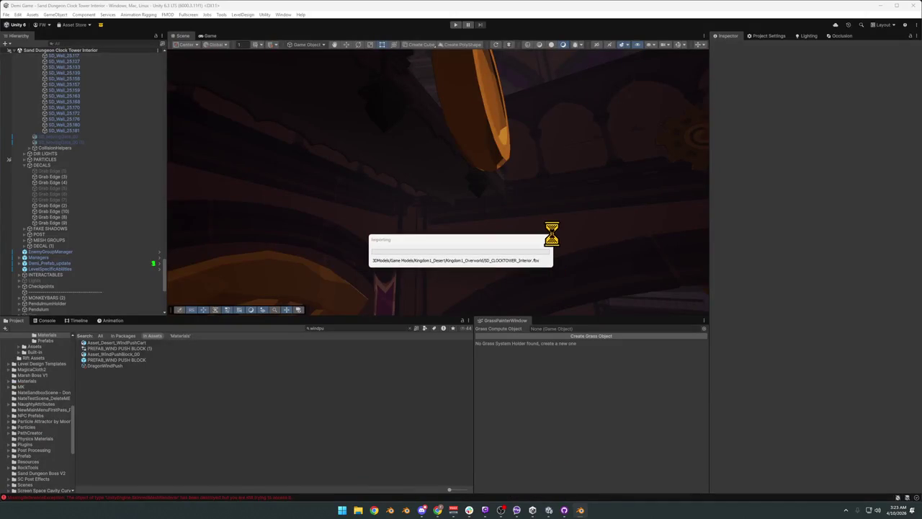
Step: Search the Project panel for 'obelisk' and enlarge the asset thumbnails
drag(534, 209, 546, 203)
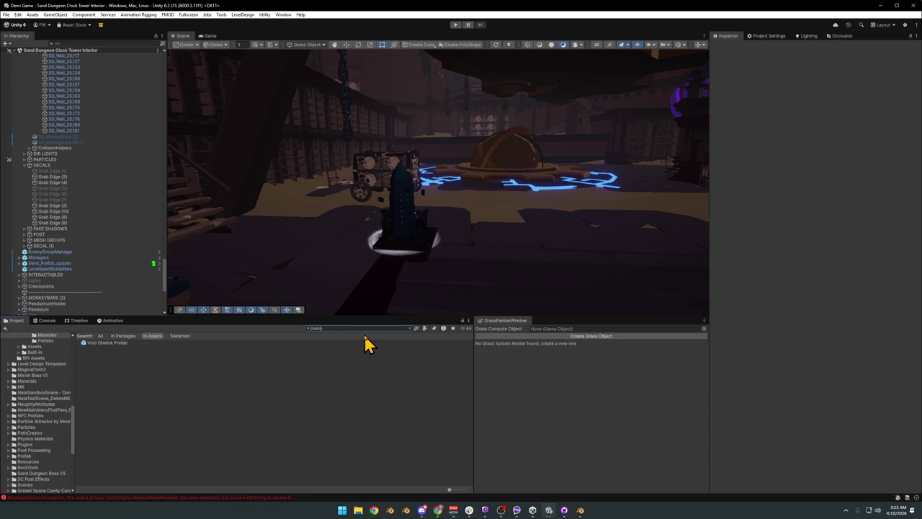
key(Escape)
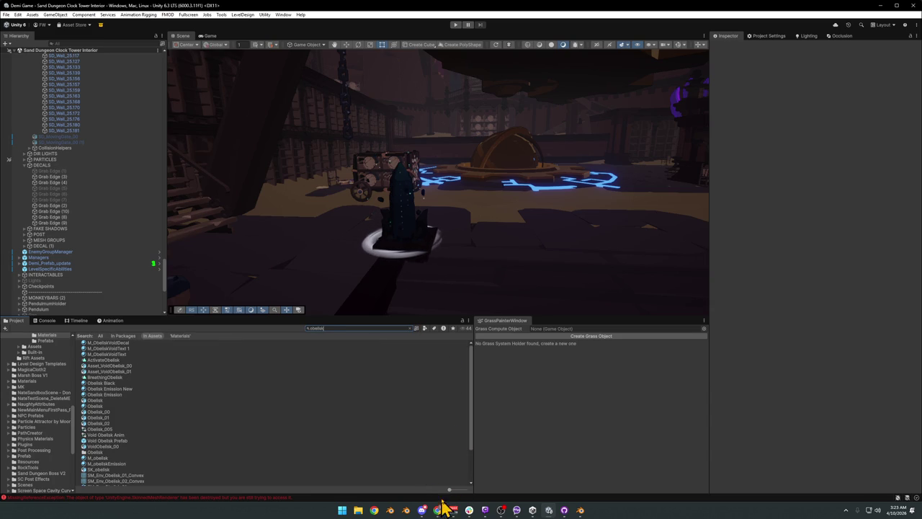
click(462, 490)
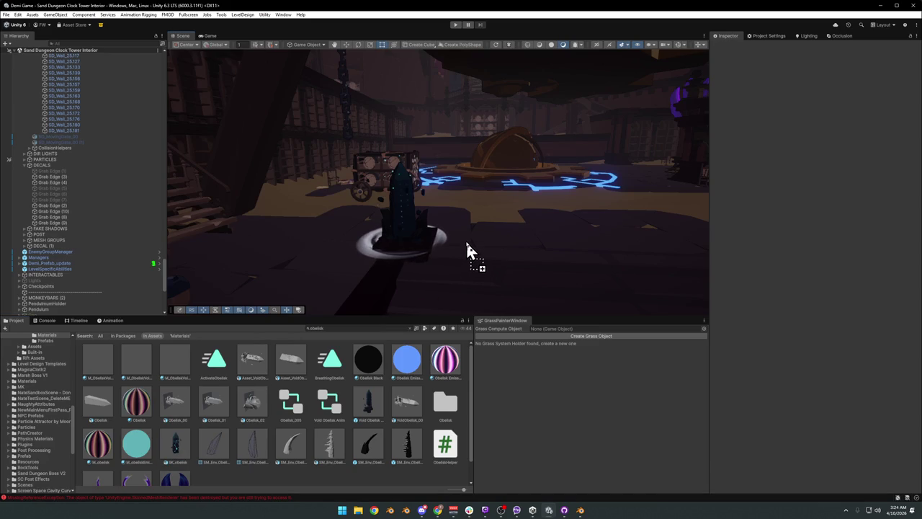
Step: Drag SK_obelisk into the scene, then undo the placement
drag(180, 454, 469, 251)
drag(461, 270, 480, 264)
key(z)
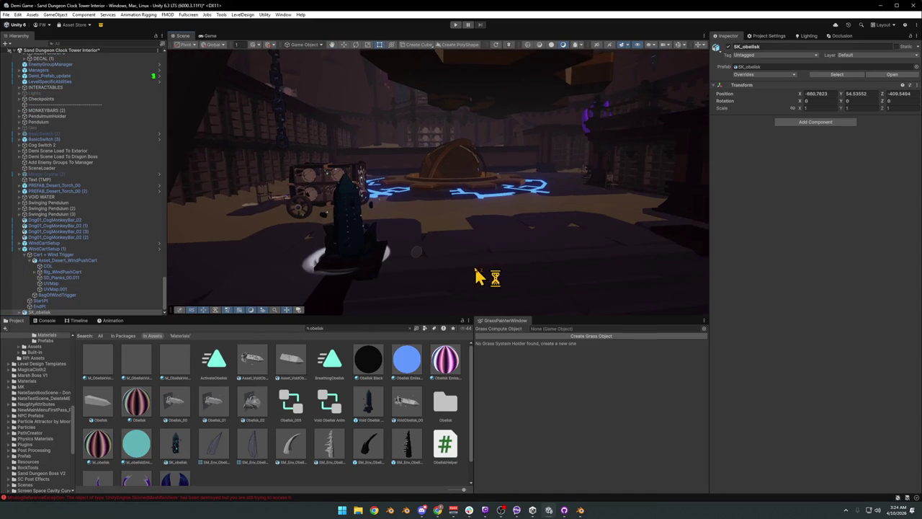
key(ctrl+z)
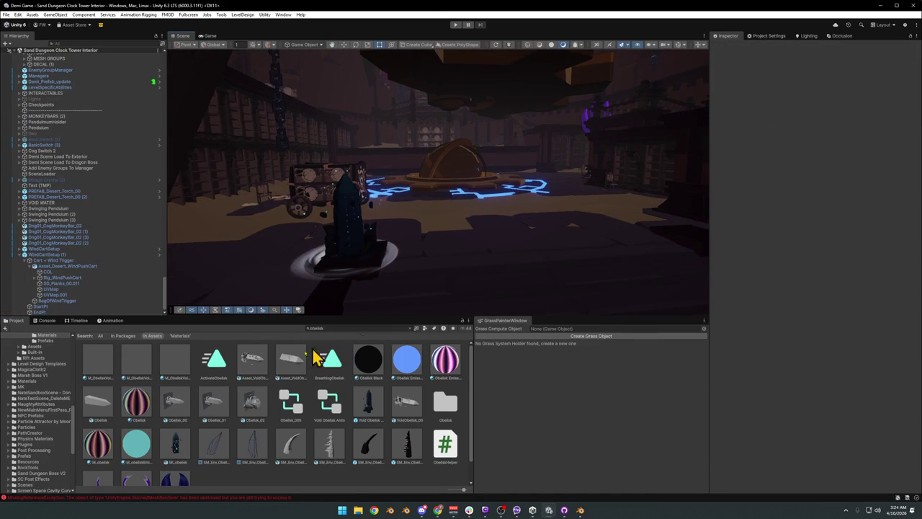
key(ctrl+z)
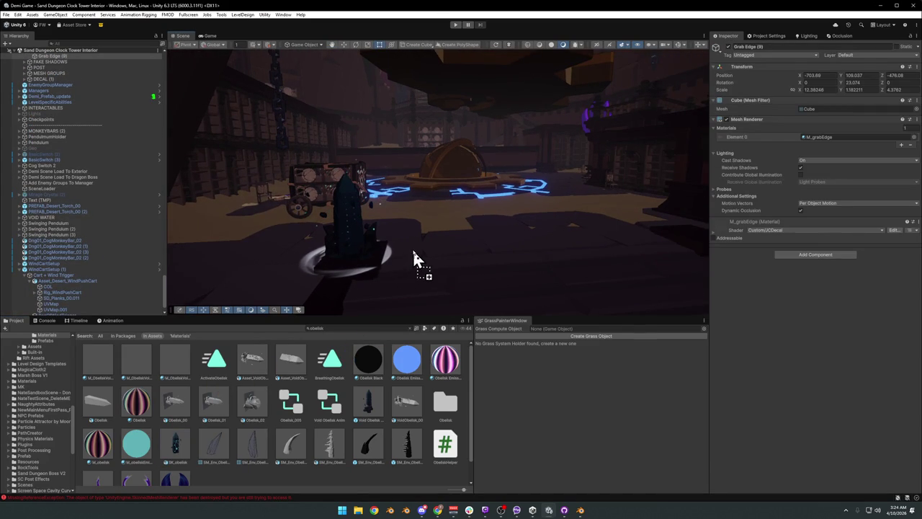
Step: Place SK_obelisk again near -664.31, 50.244, -419 beside the existing obelisk and select its mesh
drag(179, 454, 409, 248)
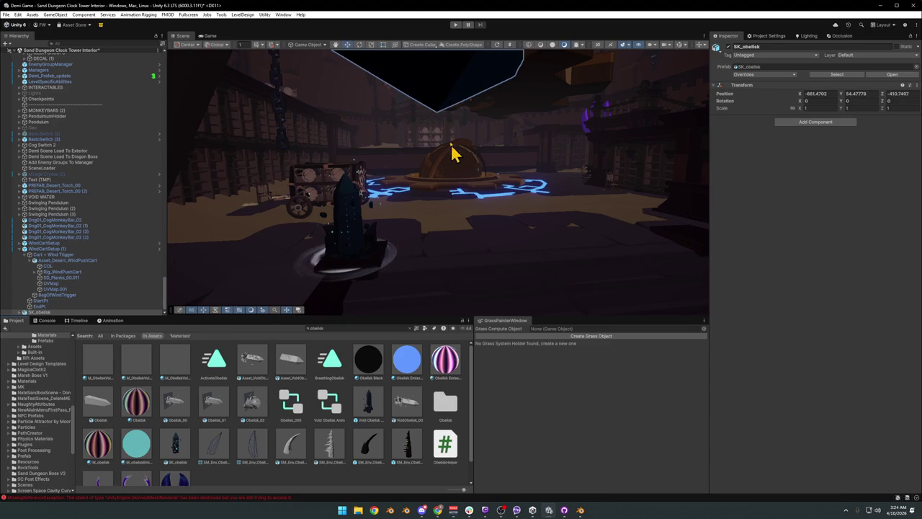
drag(438, 130, 445, 231)
drag(445, 231, 444, 115)
drag(445, 115, 425, 151)
drag(430, 170, 438, 236)
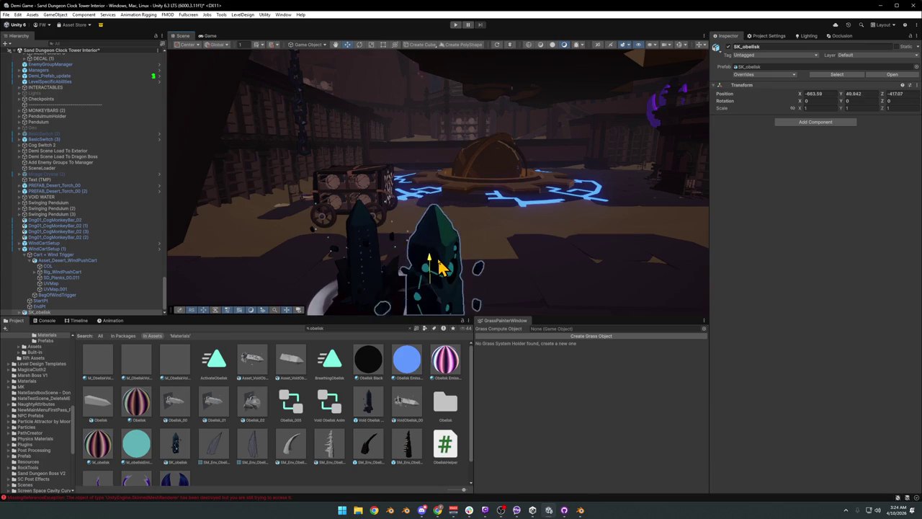
drag(439, 237, 438, 241)
drag(428, 209, 432, 165)
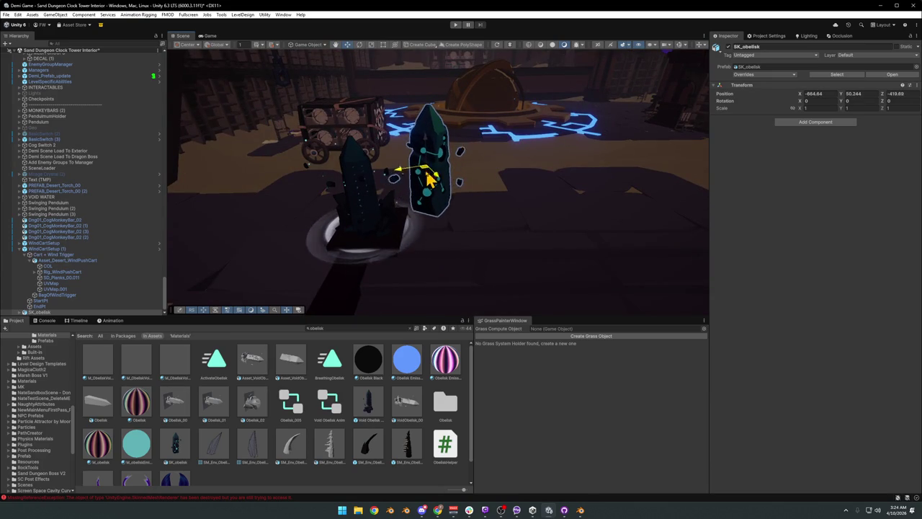
click(303, 479)
drag(476, 223, 518, 189)
click(493, 185)
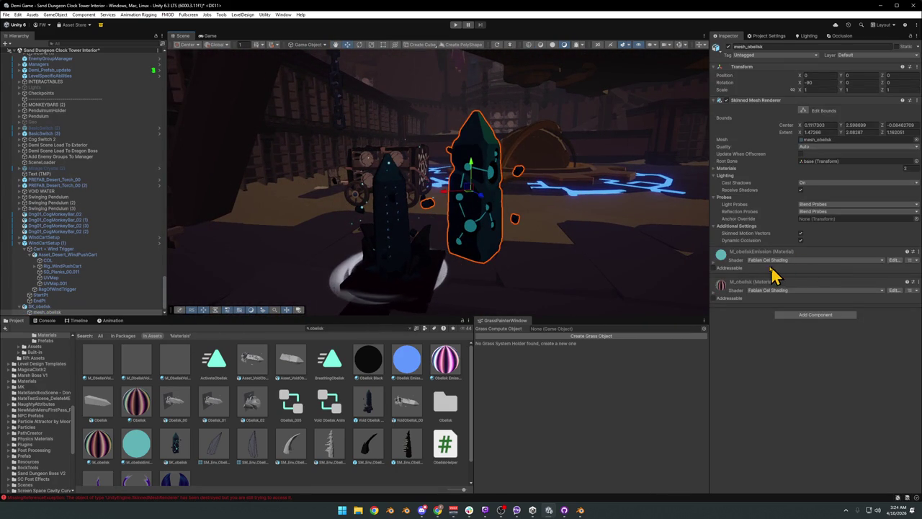
Step: Darken the M_obeliskEmission tint to near black, then fly around to inspect the obelisk
click(719, 273)
click(900, 363)
drag(879, 302, 869, 304)
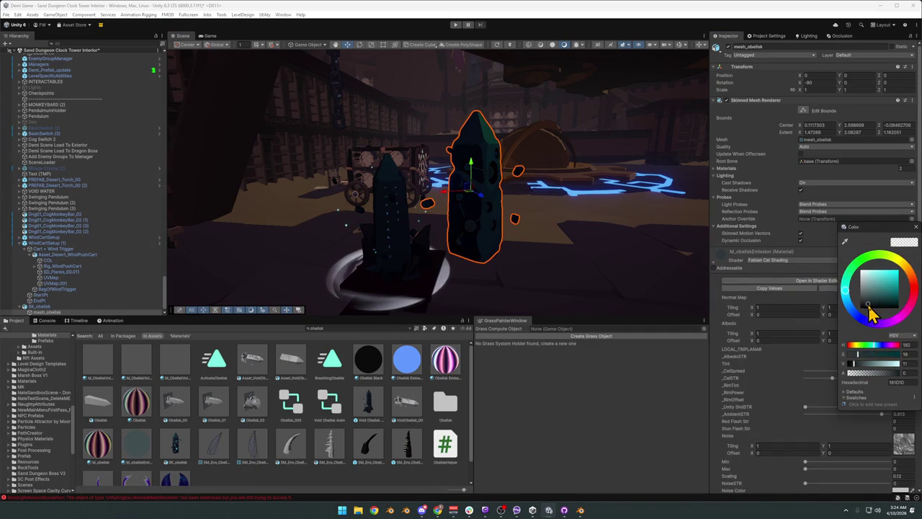
click(409, 476)
drag(512, 214, 506, 214)
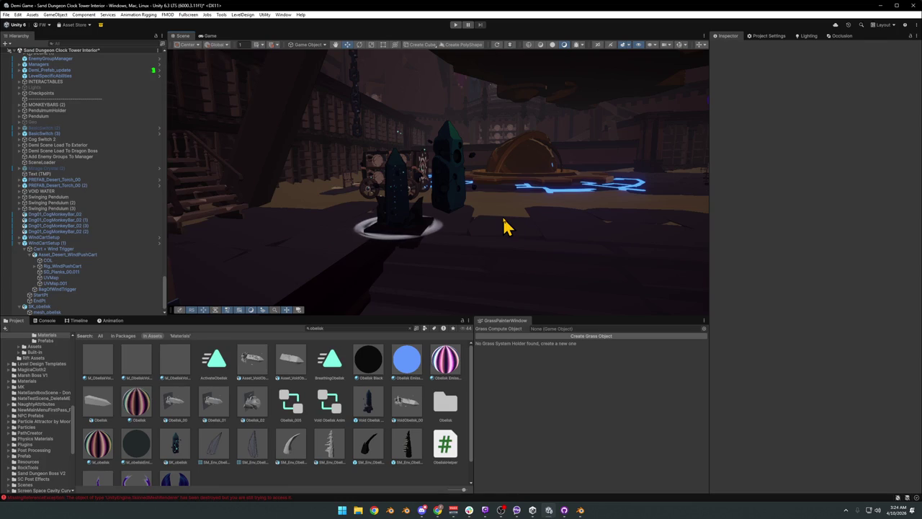
drag(504, 226, 536, 211)
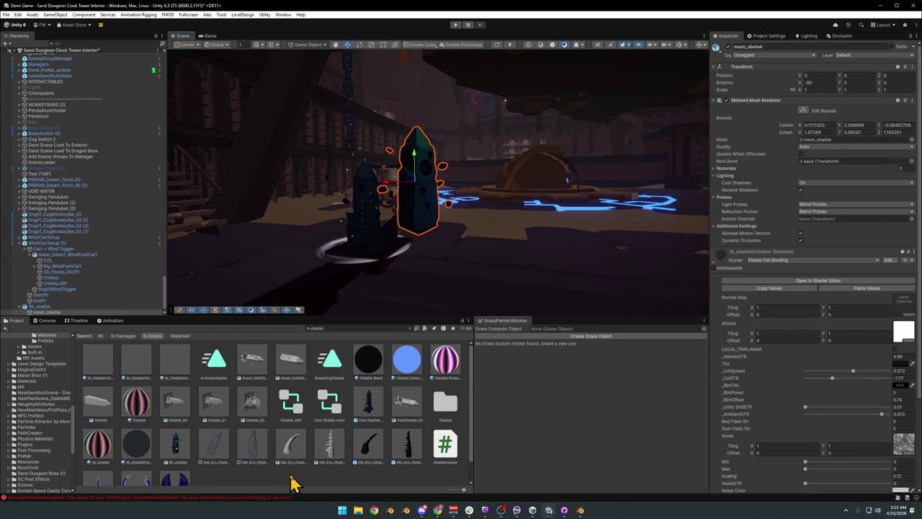
drag(451, 206, 450, 216)
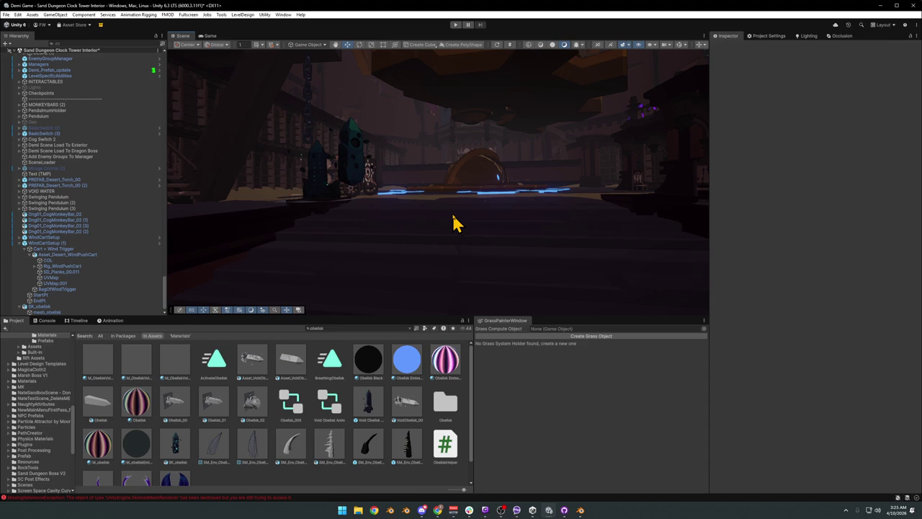
Step: Select mesh_obelisk and raise its M_obelisk _AlbedoSTR strength to about 2
click(354, 176)
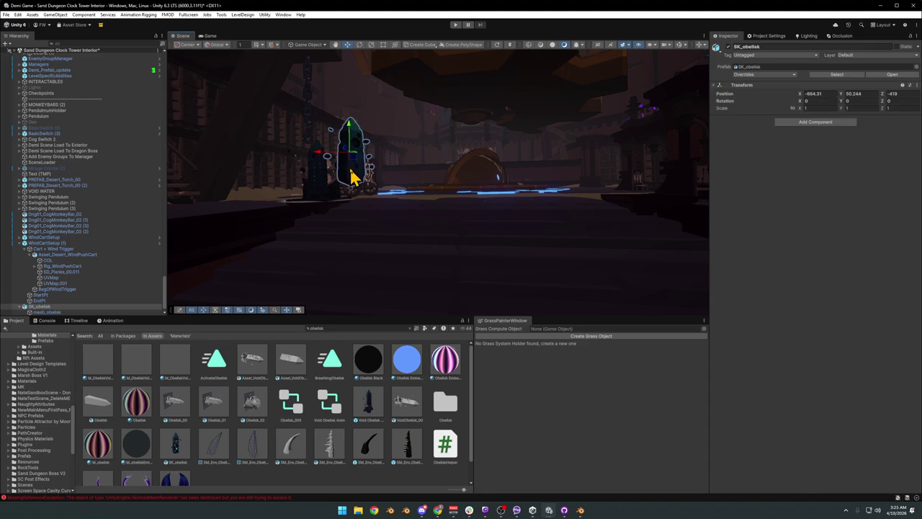
click(353, 177)
click(714, 264)
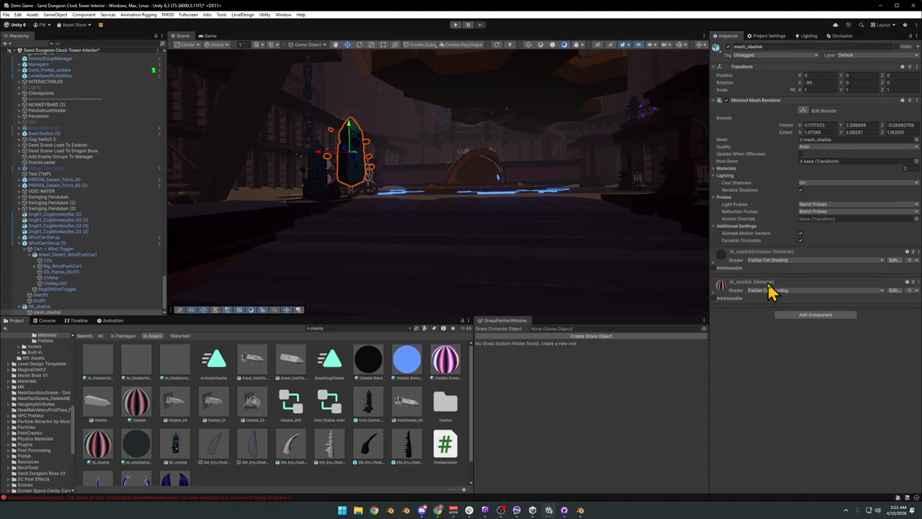
click(719, 292)
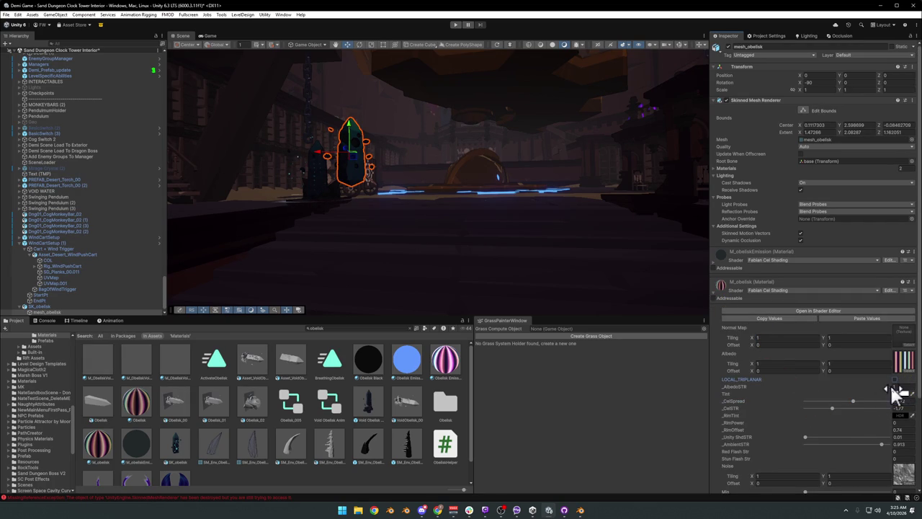
drag(906, 395, 907, 395)
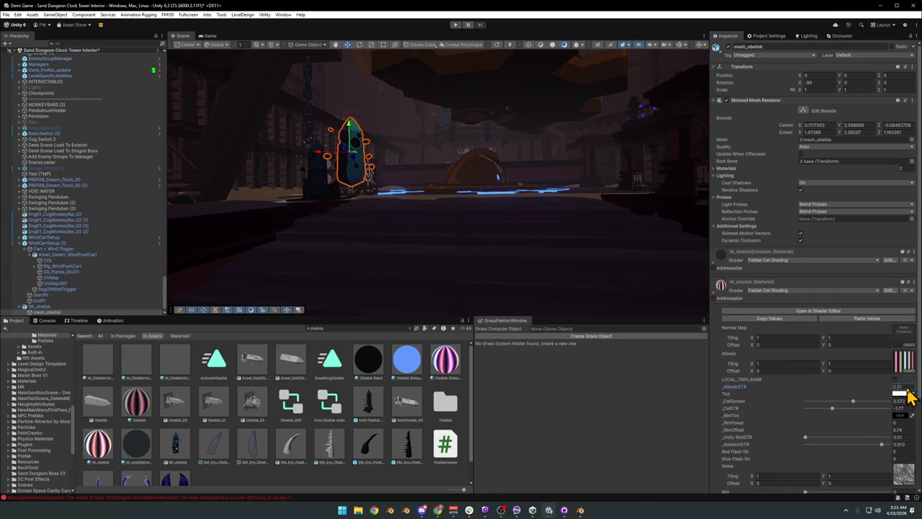
click(469, 250)
drag(469, 249, 547, 252)
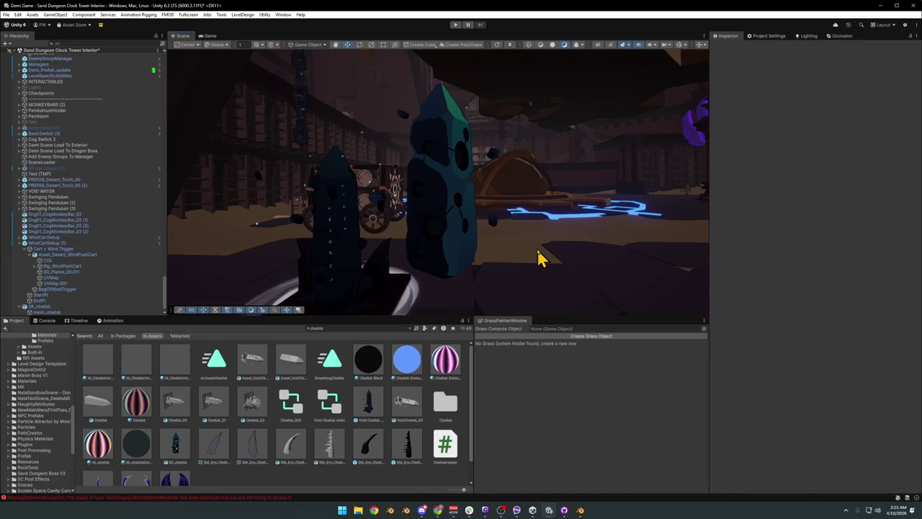
key(ctrl+z)
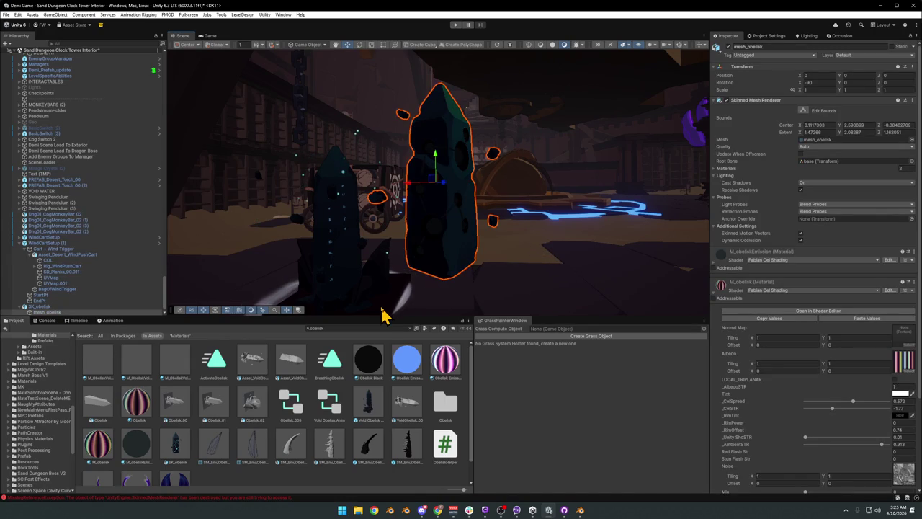
key(ctrl+y)
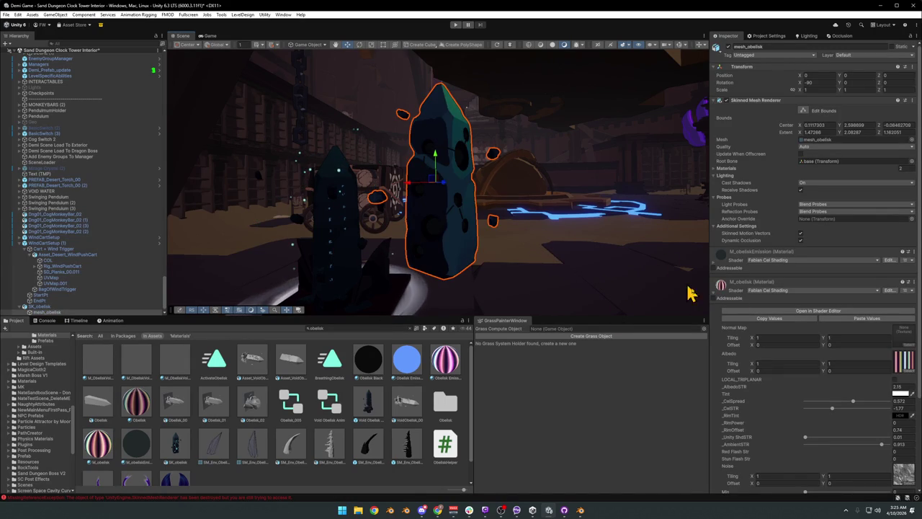
Step: Tune the M_obelisk _RimOffset value and nudge the _RimTint intensity
click(897, 416)
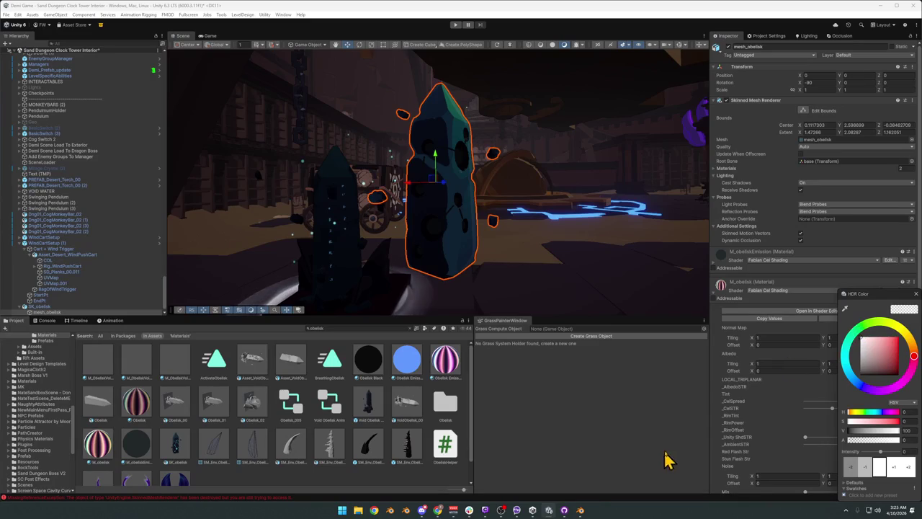
click(717, 425)
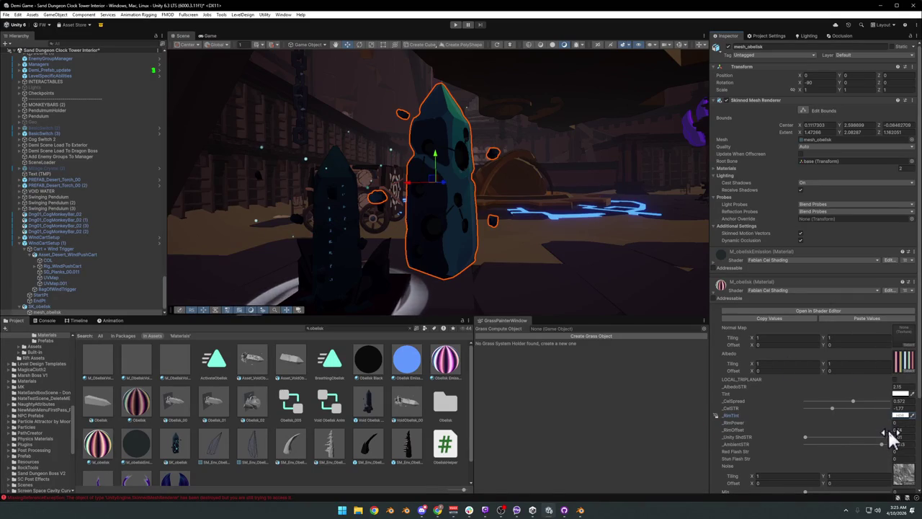
drag(897, 436, 893, 434)
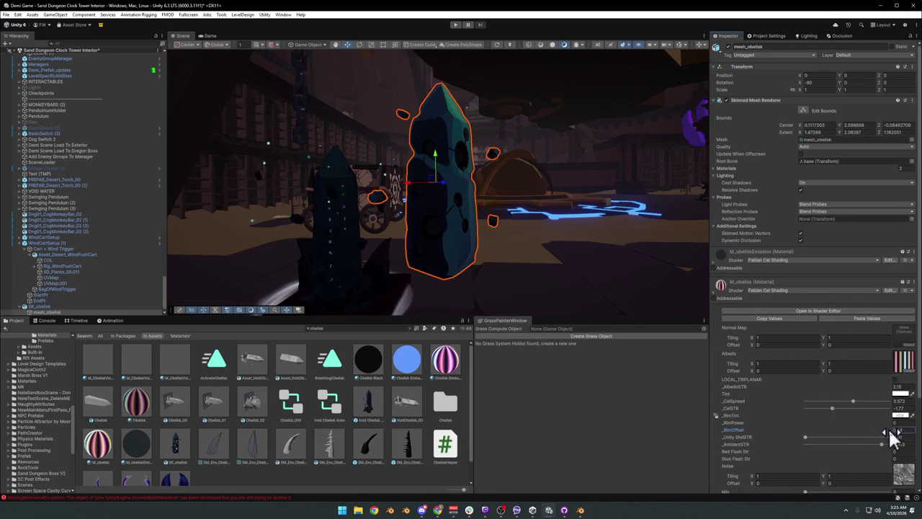
click(900, 416)
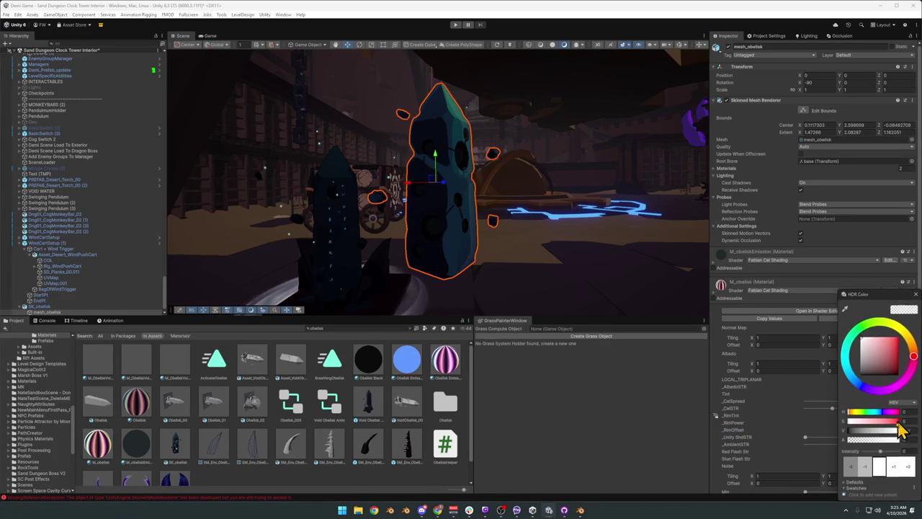
drag(882, 454, 884, 452)
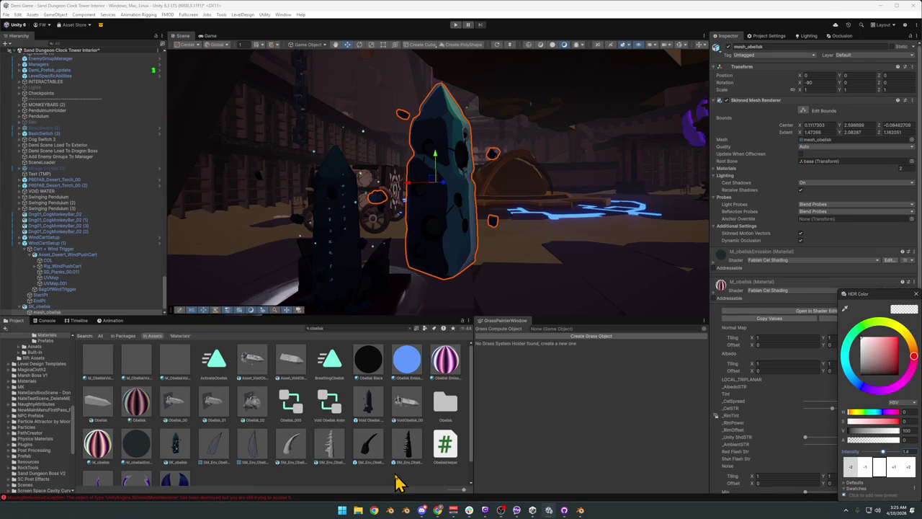
click(399, 481)
drag(519, 294, 514, 295)
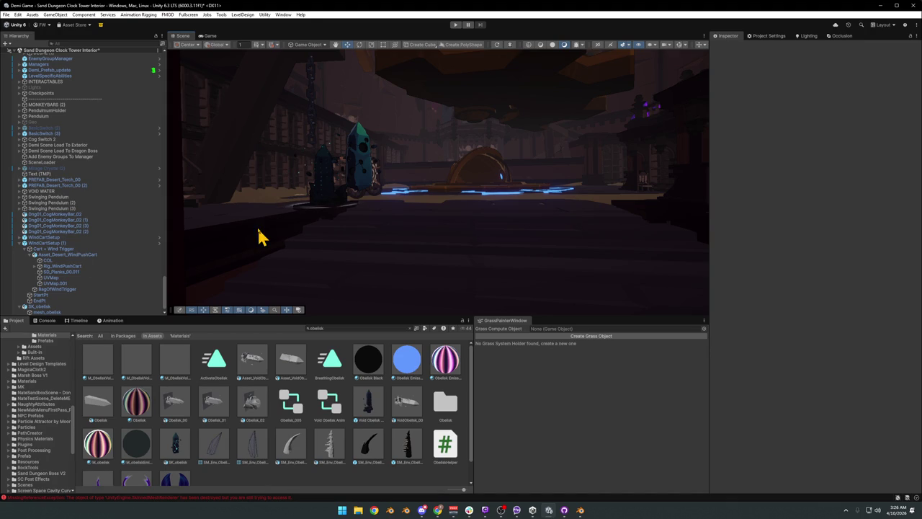
drag(531, 185, 533, 191)
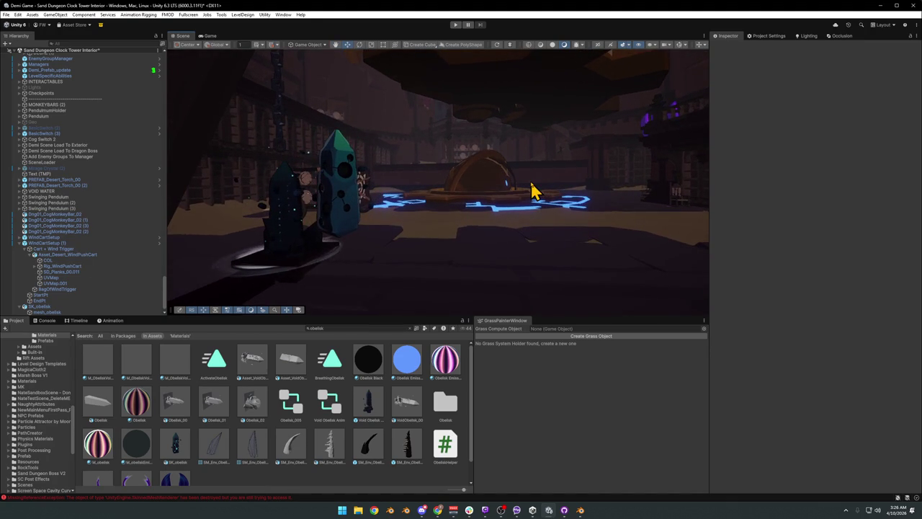
Step: Change the _RimTint colour from saturated red to cyan and inspect the obelisk
key(ctrl+z)
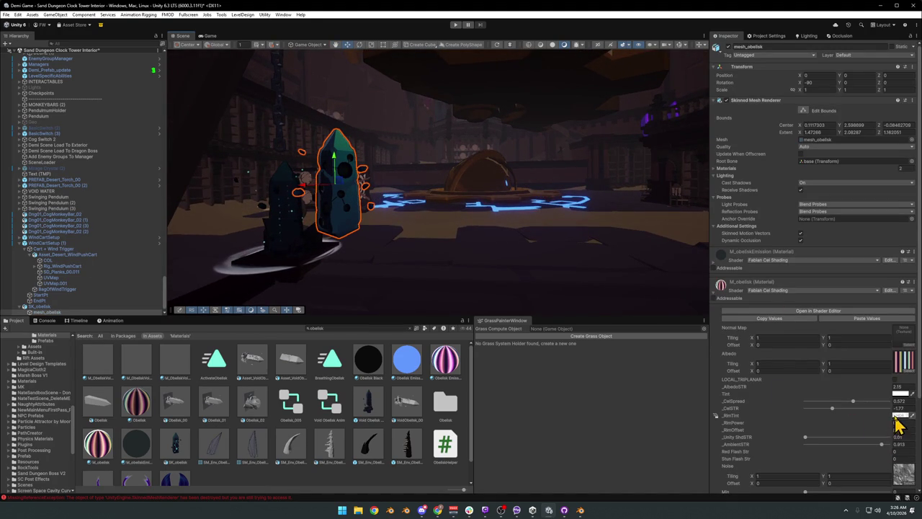
click(897, 417)
drag(880, 353, 905, 362)
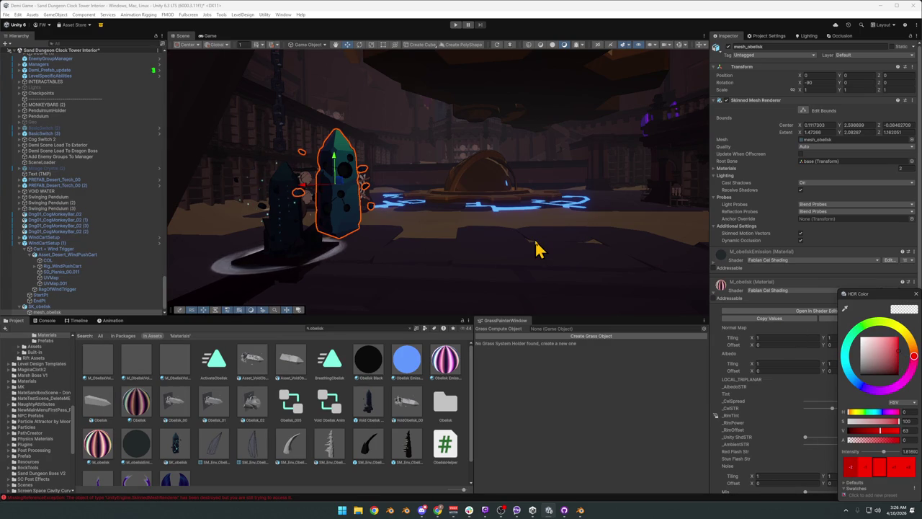
drag(565, 284, 569, 276)
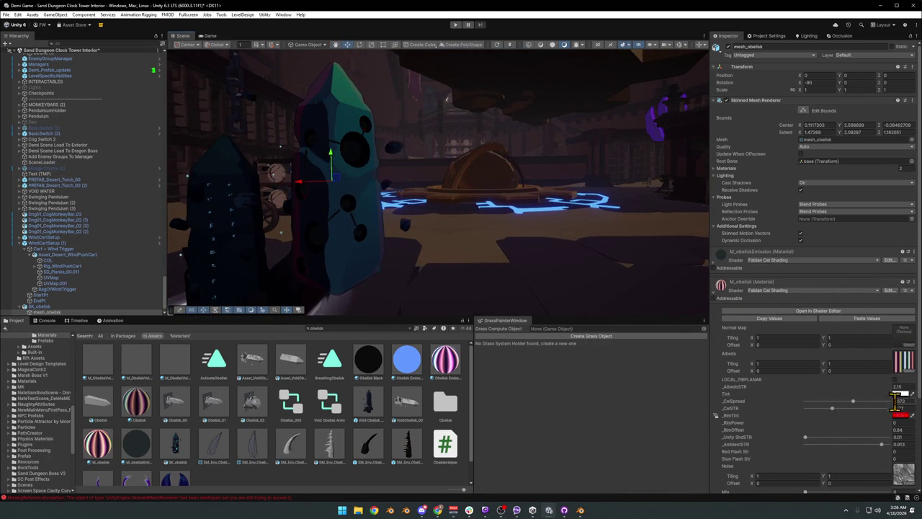
click(899, 416)
drag(859, 389, 850, 365)
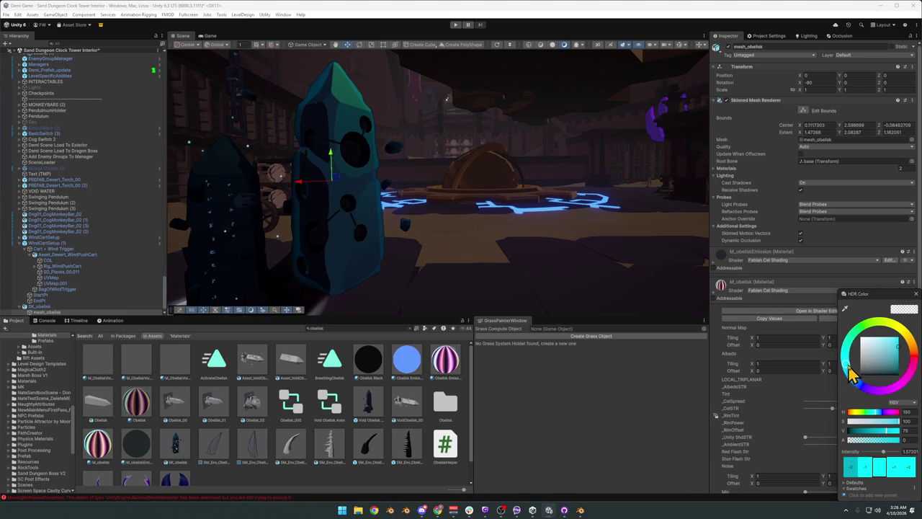
drag(660, 270, 552, 214)
drag(539, 223, 546, 241)
drag(545, 240, 437, 180)
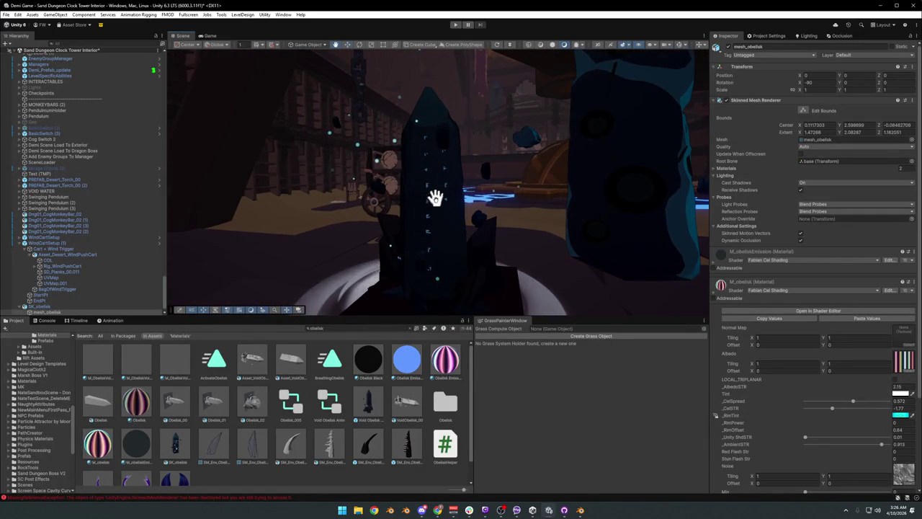
click(449, 242)
Step: Select Obelisk.005 and raise its _AlbedoSTR to brighten the obelisk
click(448, 241)
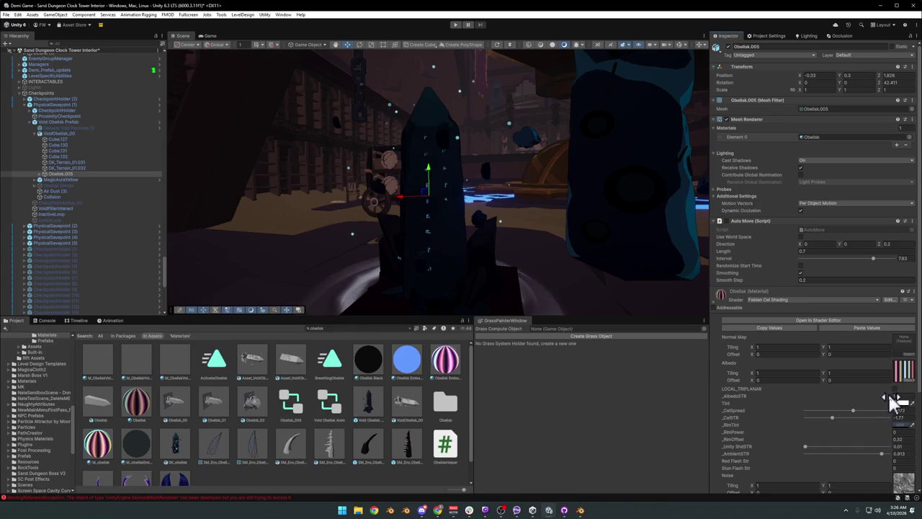
drag(902, 396, 912, 402)
drag(620, 238, 490, 181)
drag(449, 233, 474, 206)
scroll(down, 3)
scroll(down, 3)
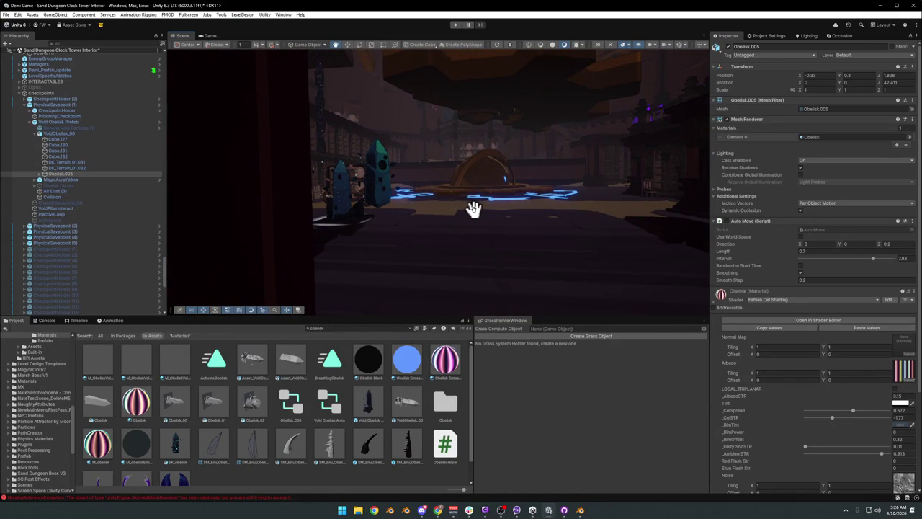
Step: Set the Obelisk material's _RimTint to a lighter blue
click(894, 435)
drag(870, 354, 888, 347)
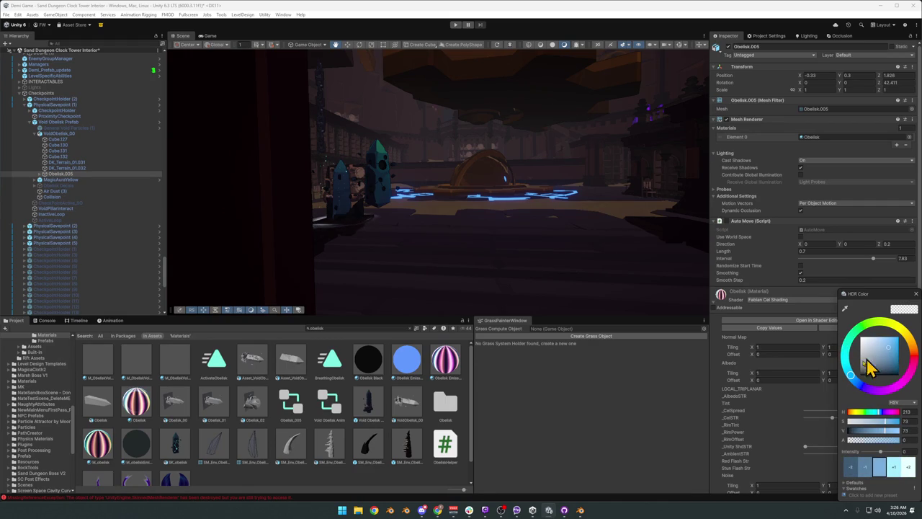
click(757, 447)
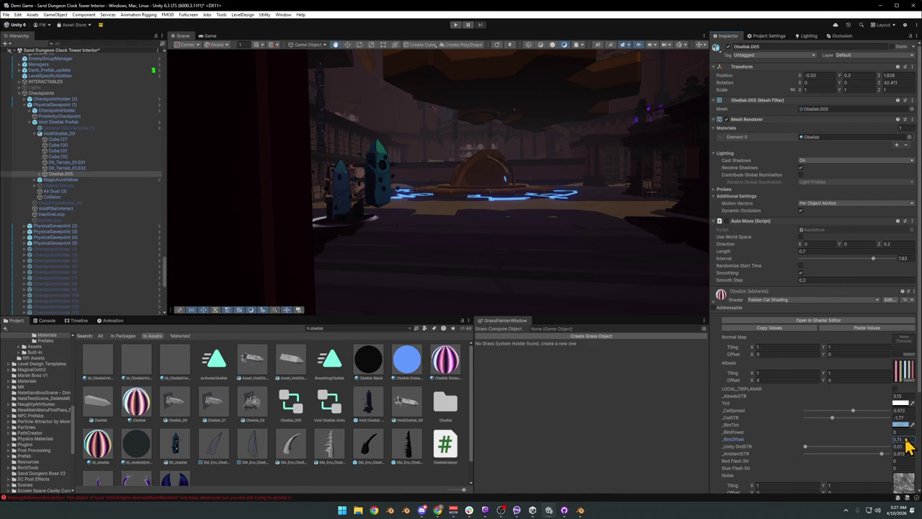
drag(548, 241, 525, 209)
Step: Lower _RimOffset to narrow the obelisk's rim glow
drag(892, 445, 890, 442)
drag(540, 237, 443, 224)
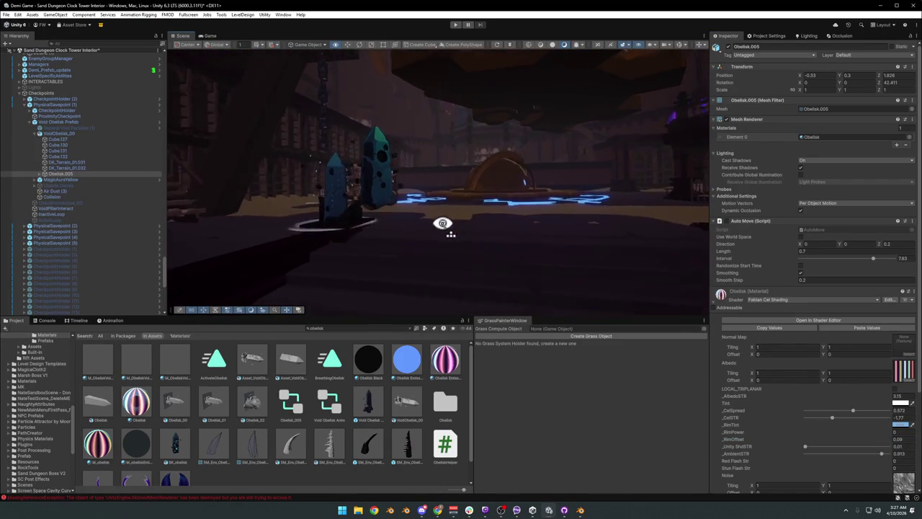
drag(443, 224, 439, 221)
drag(439, 220, 461, 214)
drag(462, 214, 457, 216)
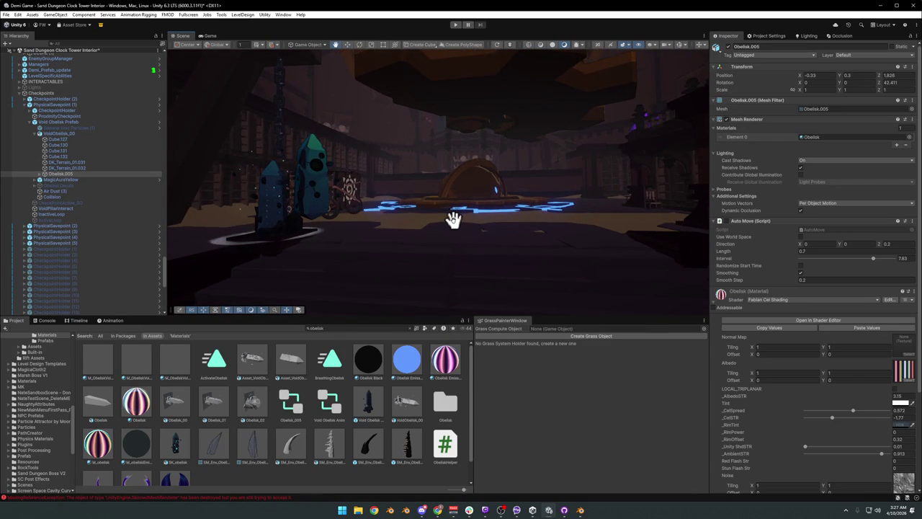
click(450, 220)
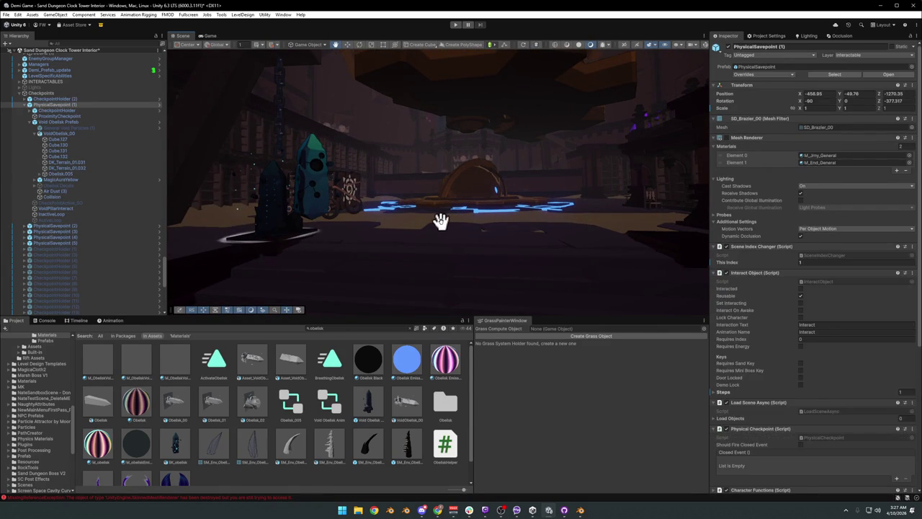
Step: Check mesh_obelisk and SK_obelisk, then fly down to the wooden floor, cart and balcony
click(436, 220)
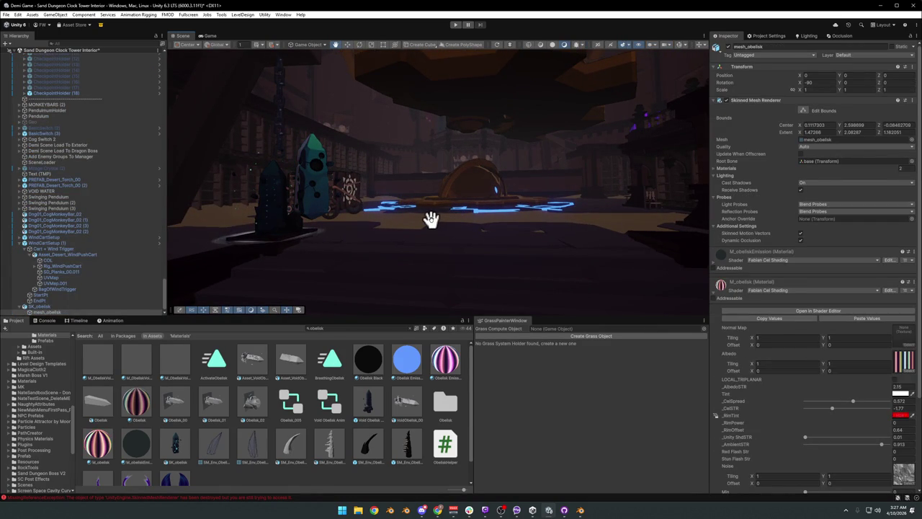
click(426, 220)
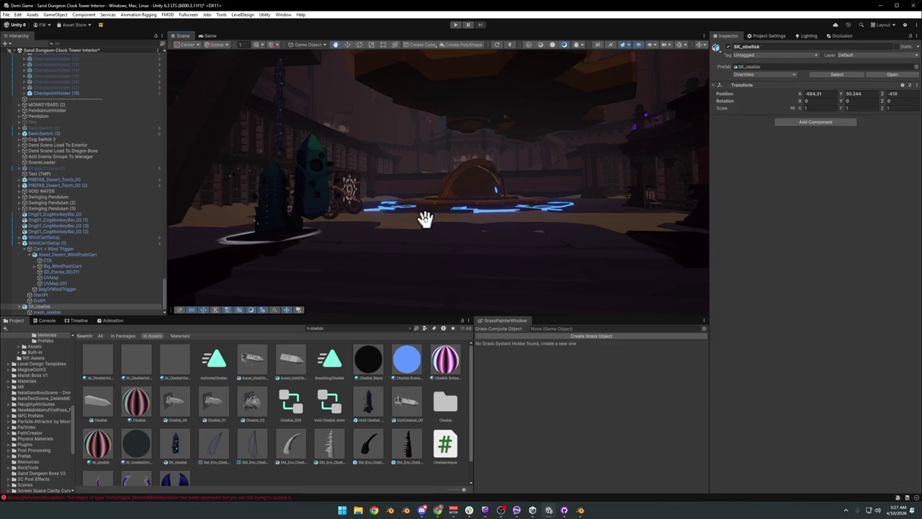
click(423, 219)
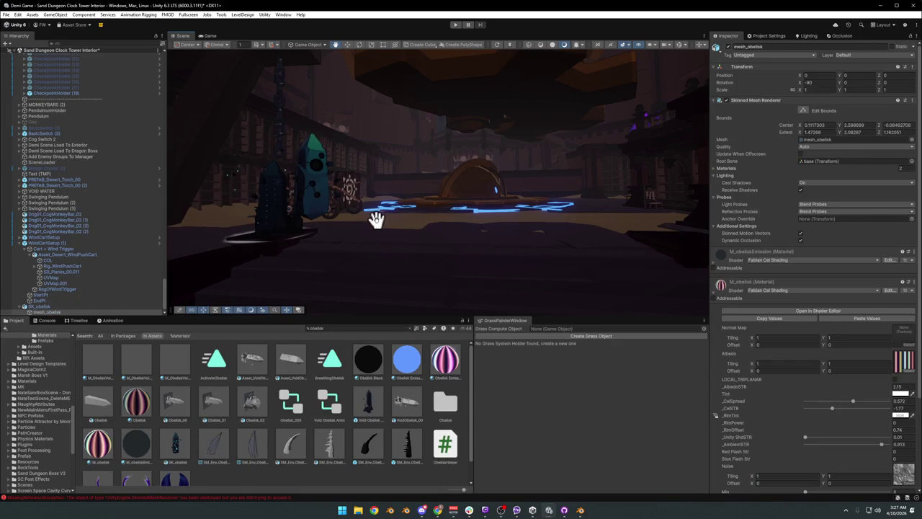
drag(413, 206, 407, 225)
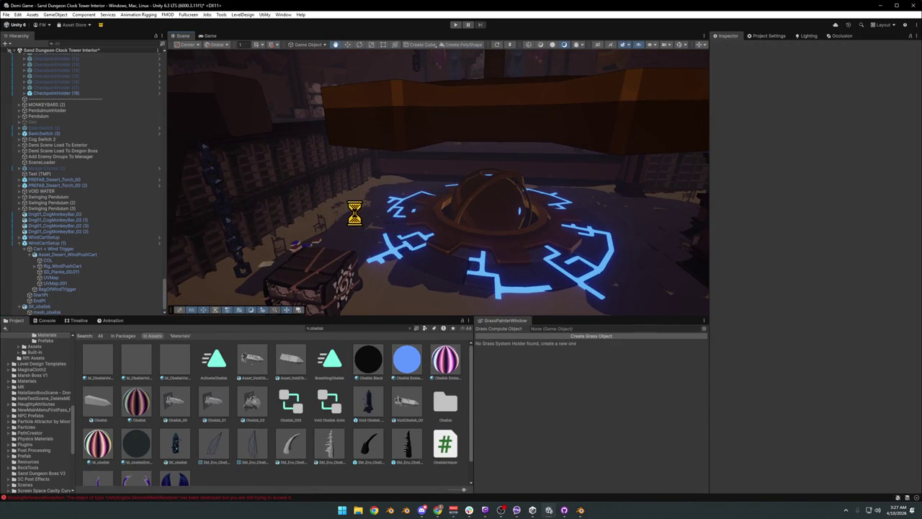
drag(350, 206, 381, 233)
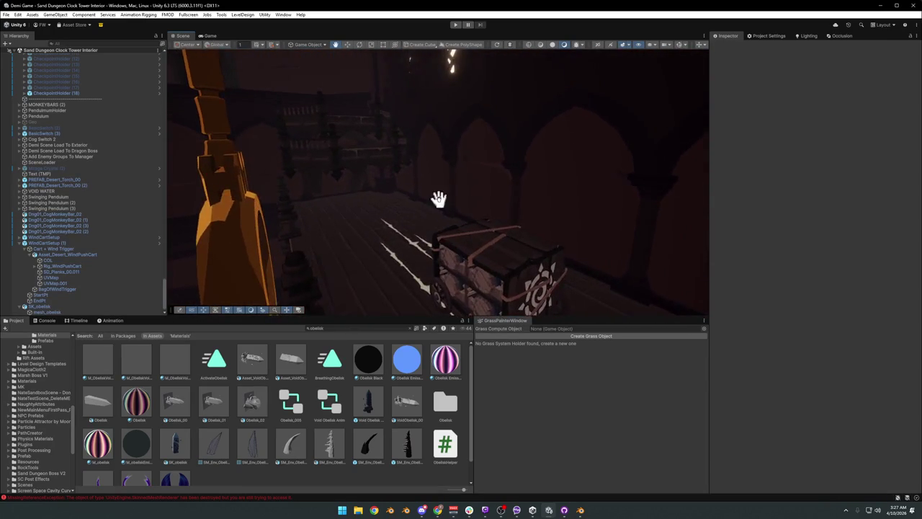
drag(381, 233, 396, 201)
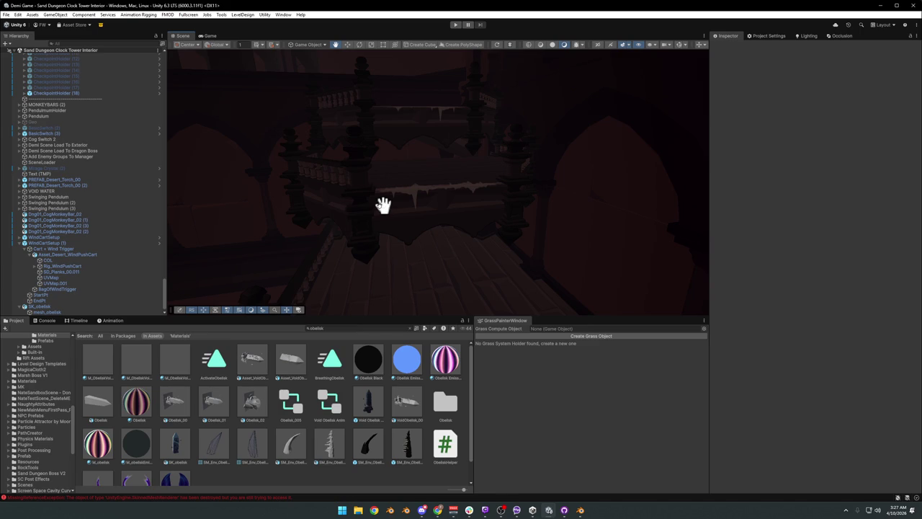
click(458, 218)
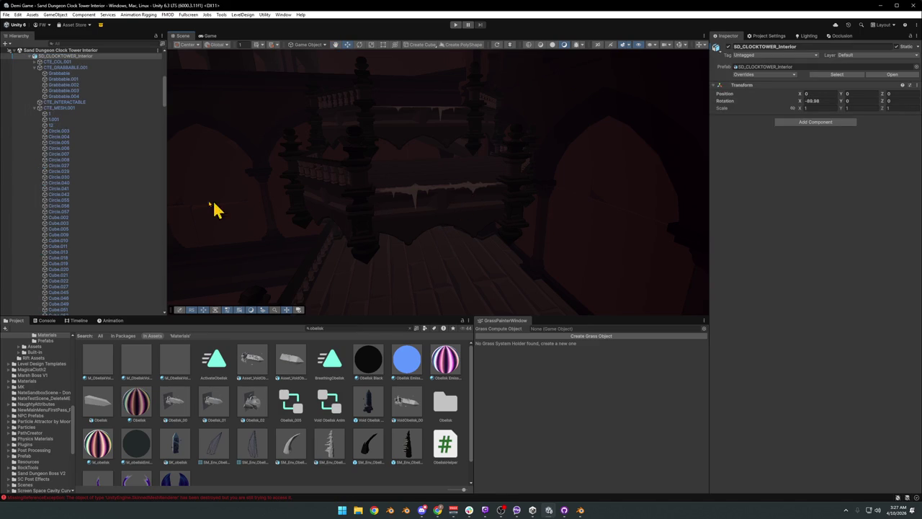
Step: Search the Project window for SD_CLOCKTOWER_Interior and select its model file
scroll(up, 3)
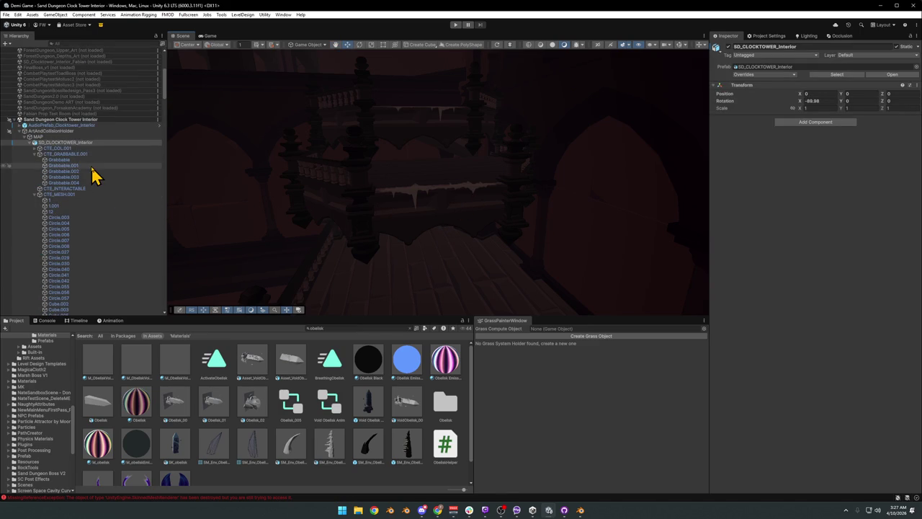
click(61, 142)
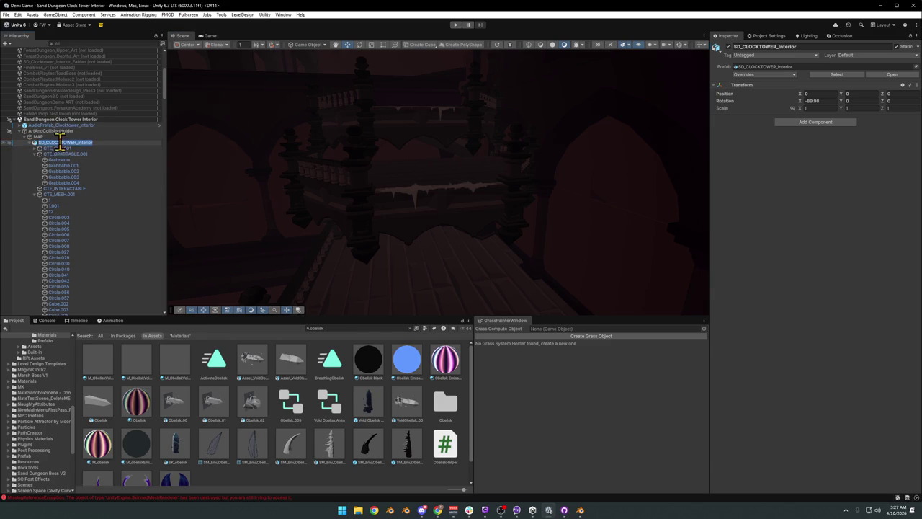
click(324, 329)
text(SD_CLOCKTOWER_Interior)
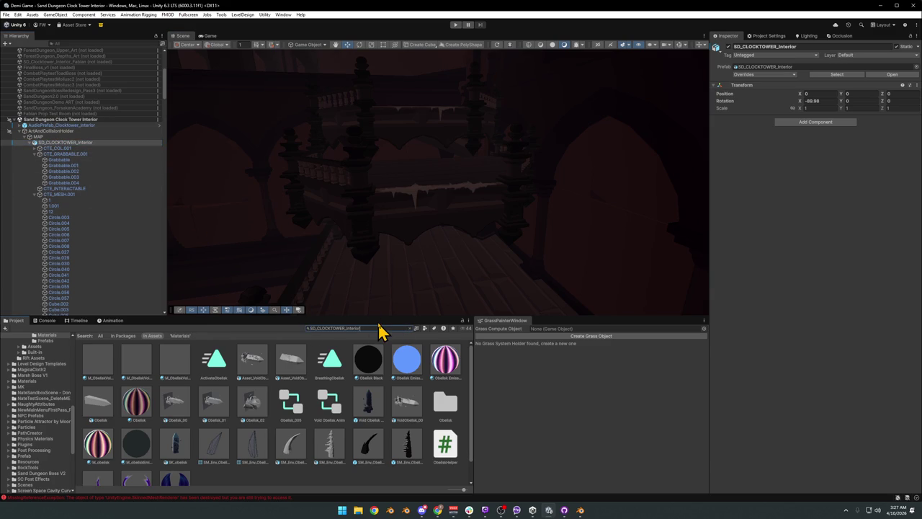
click(132, 361)
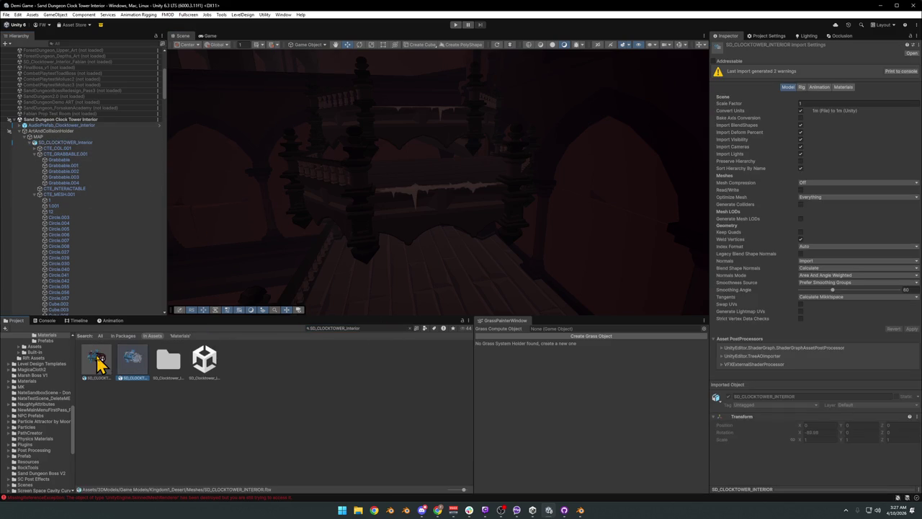
click(98, 360)
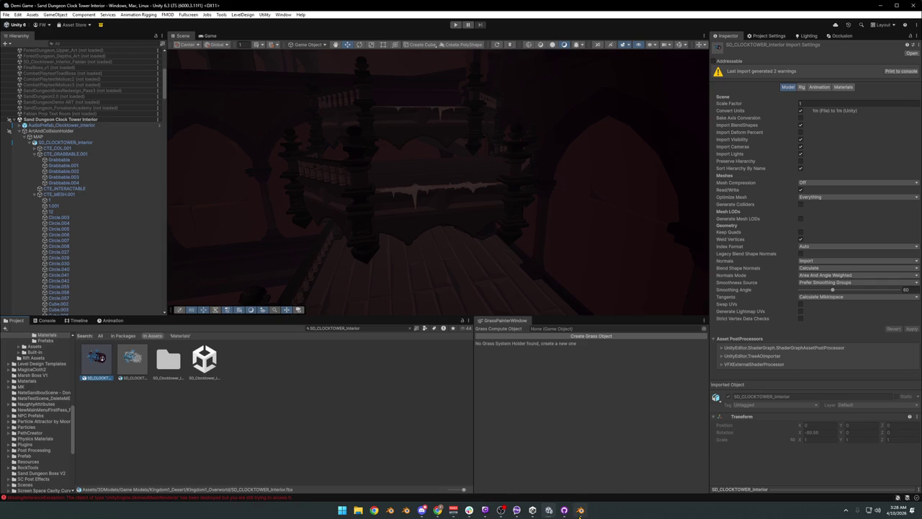
Step: Inspect the Grabbable.002 ledge mesh in Blender, then return to Unity
click(585, 480)
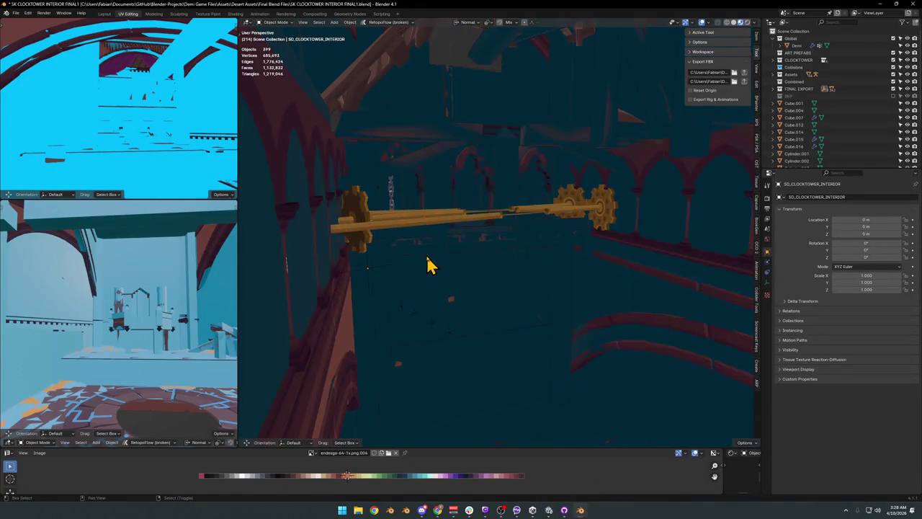
drag(427, 265, 433, 262)
click(546, 251)
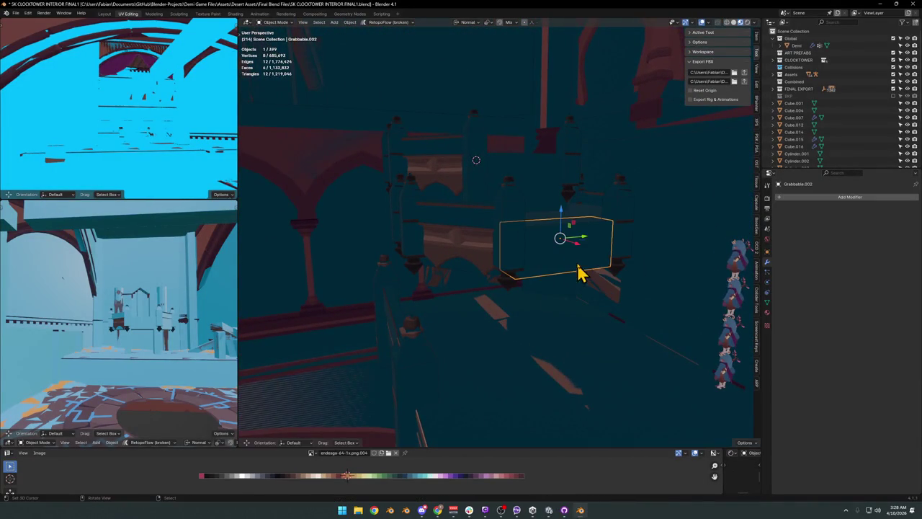
click(878, 5)
text(grabba)
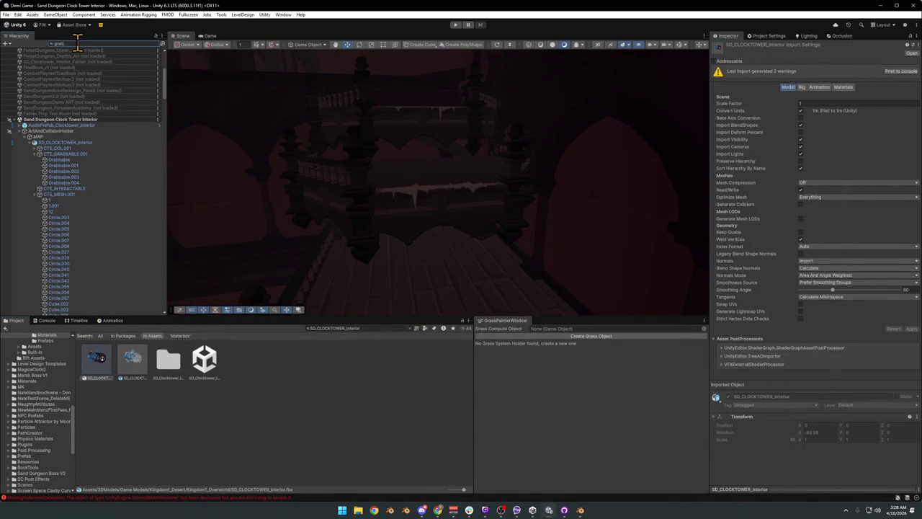
Step: Enable Grabbable.002's mesh rendering and give it a Mesh Collider
click(43, 84)
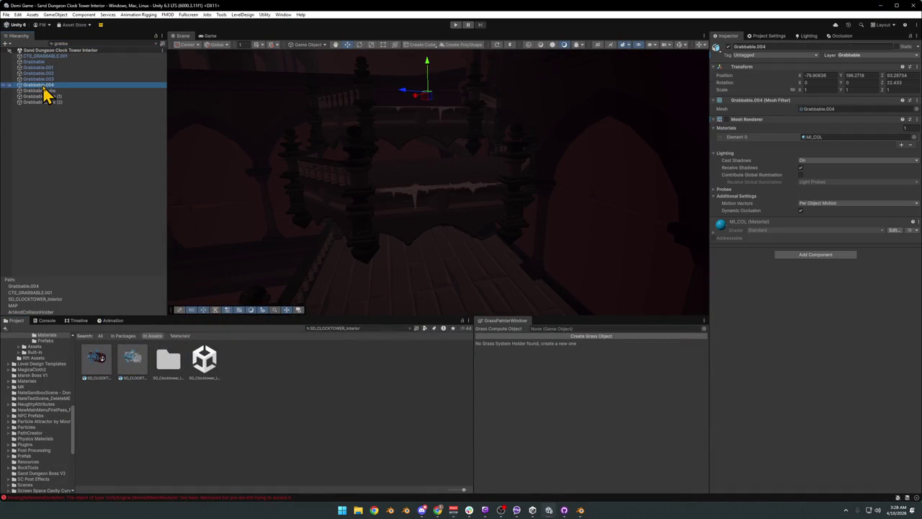
click(47, 73)
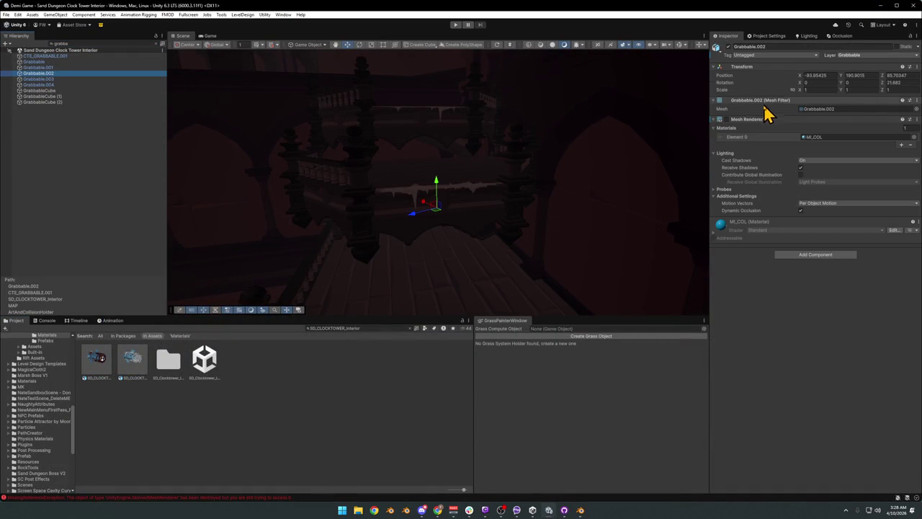
click(727, 120)
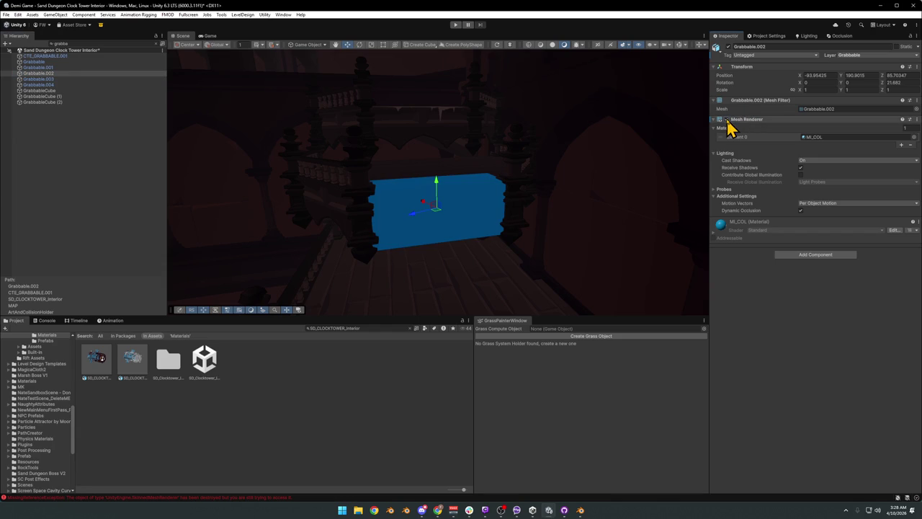
click(798, 257)
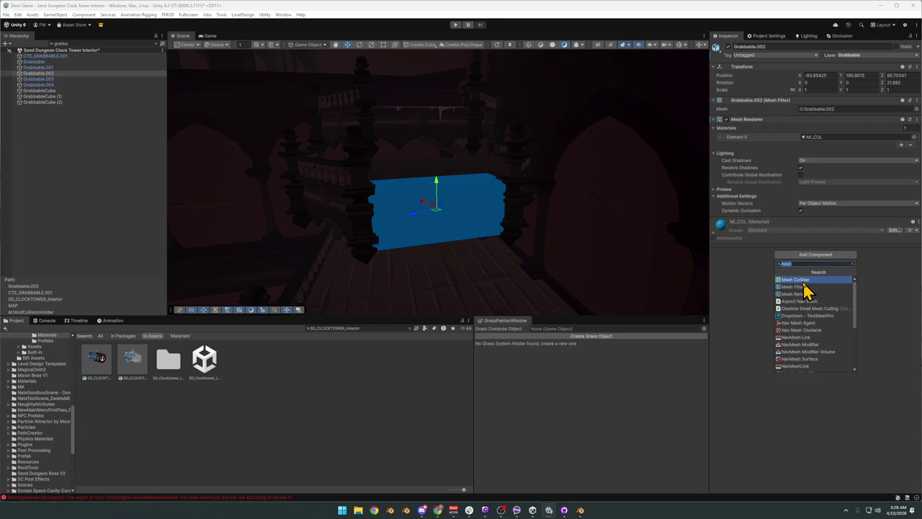
click(805, 290)
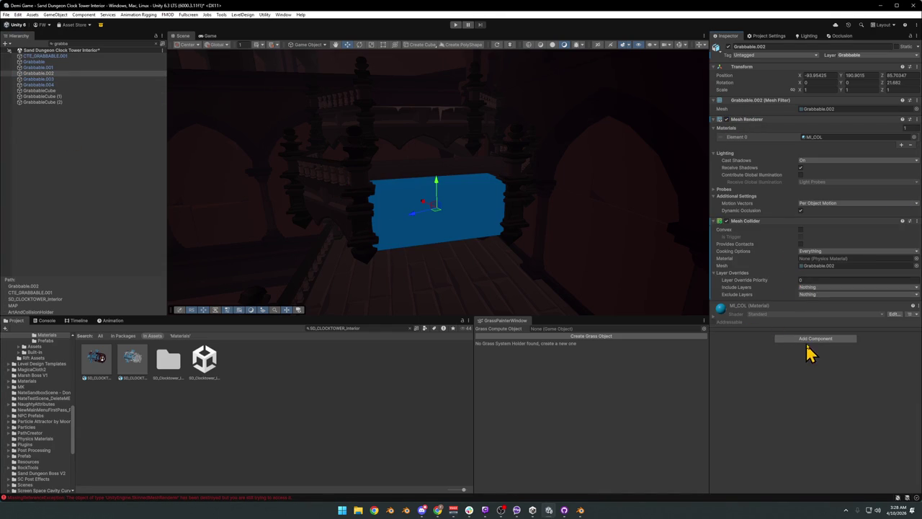
Step: Add a Mesh Collider component to Grabbable.003
click(42, 68)
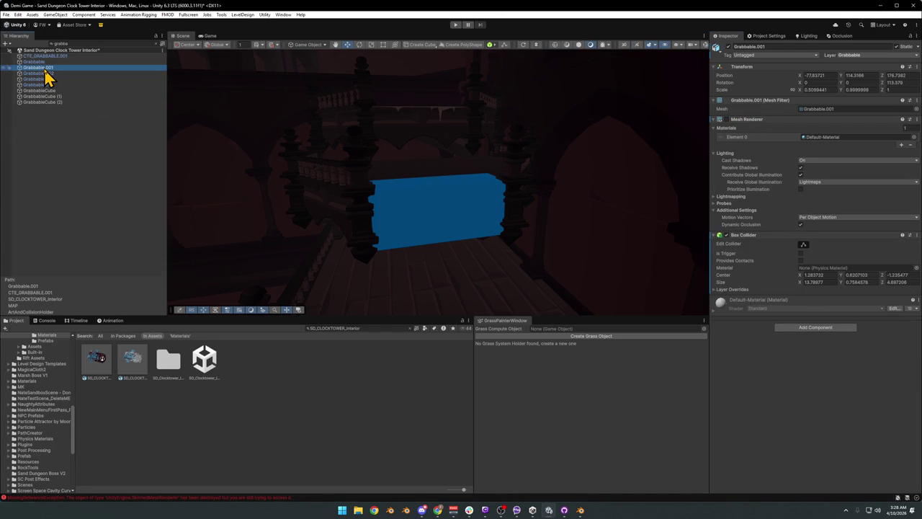
click(41, 62)
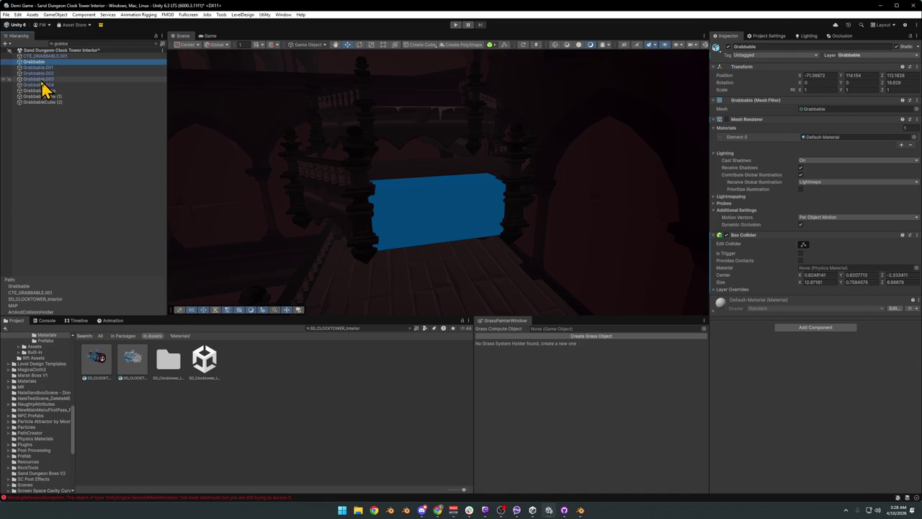
click(42, 80)
click(815, 255)
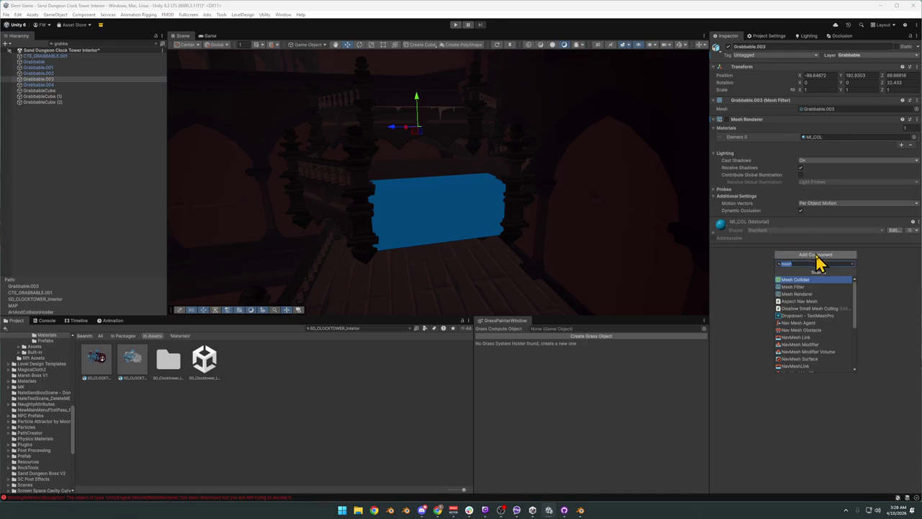
click(804, 281)
Step: Untick the blue Grabbable.002 Mesh Renderer so only its collision remains
click(472, 220)
click(468, 222)
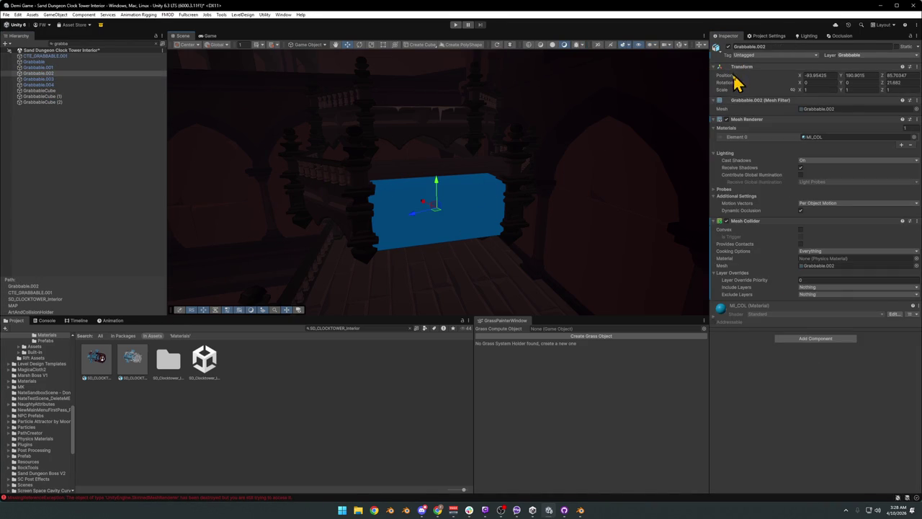
click(727, 119)
click(339, 442)
drag(387, 215, 396, 209)
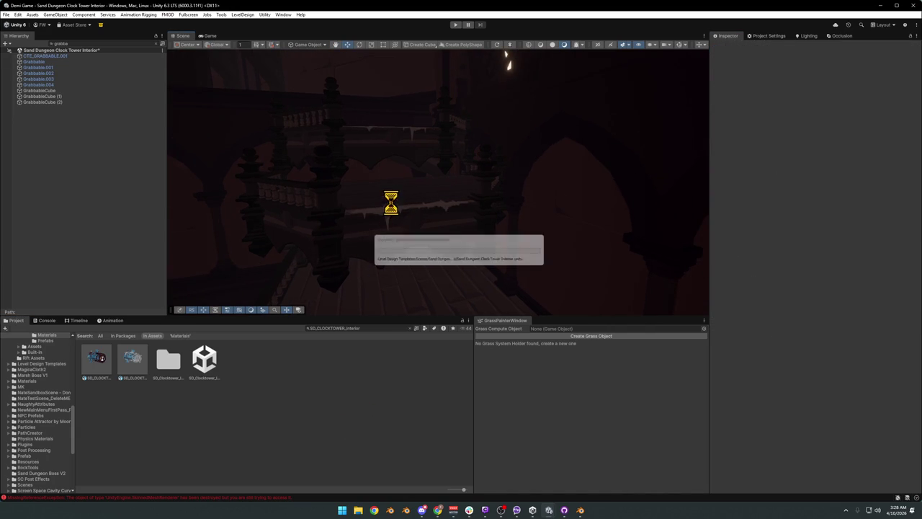
Step: Orbit toward the orange clock gears, enter Play mode and run the character forward
drag(401, 208, 311, 244)
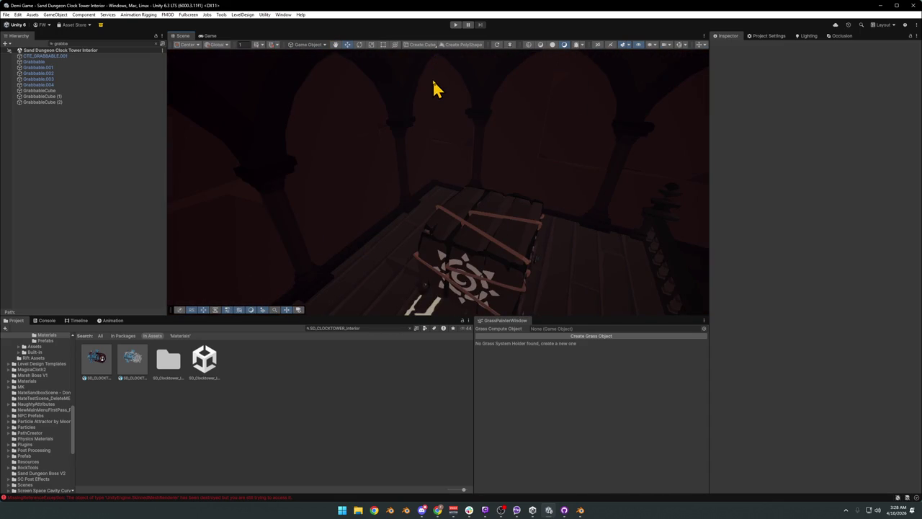
click(456, 24)
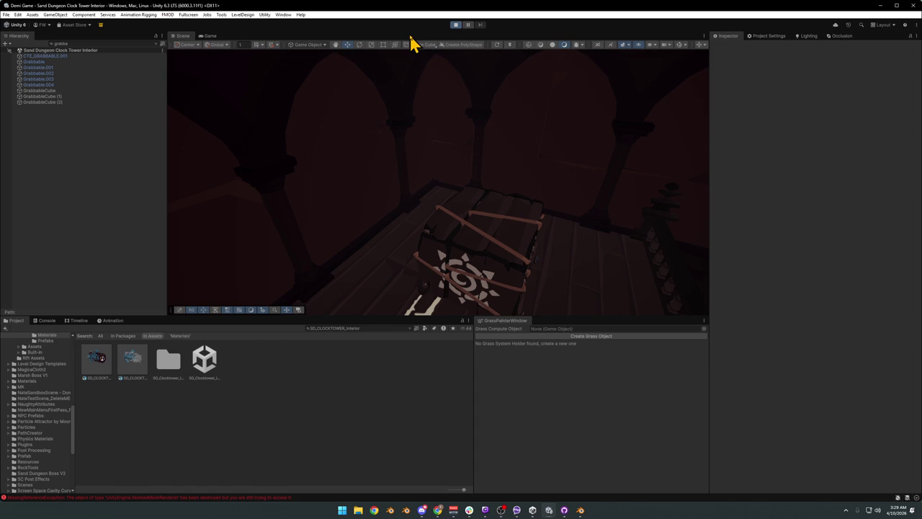
key(w)
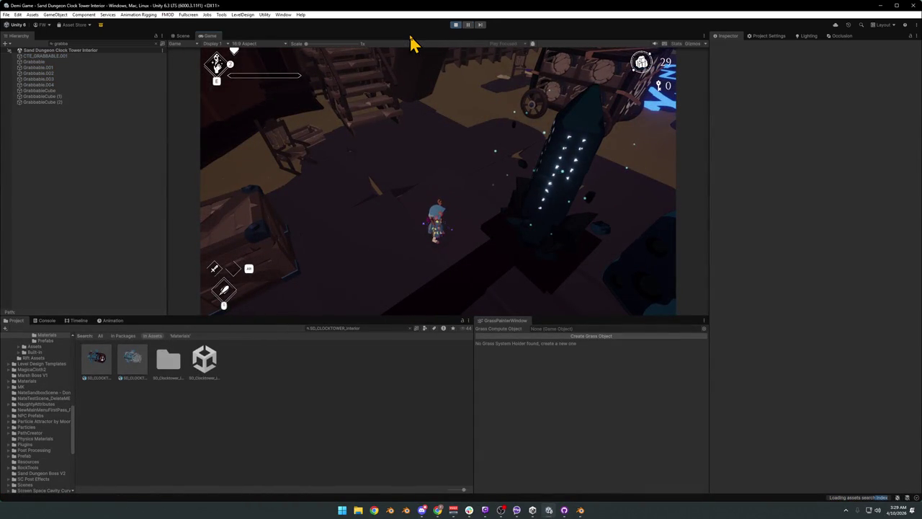
Step: Maximize the Game view with F10, swing the sword and walk toward the pillars and dome
click(422, 103)
key(F10)
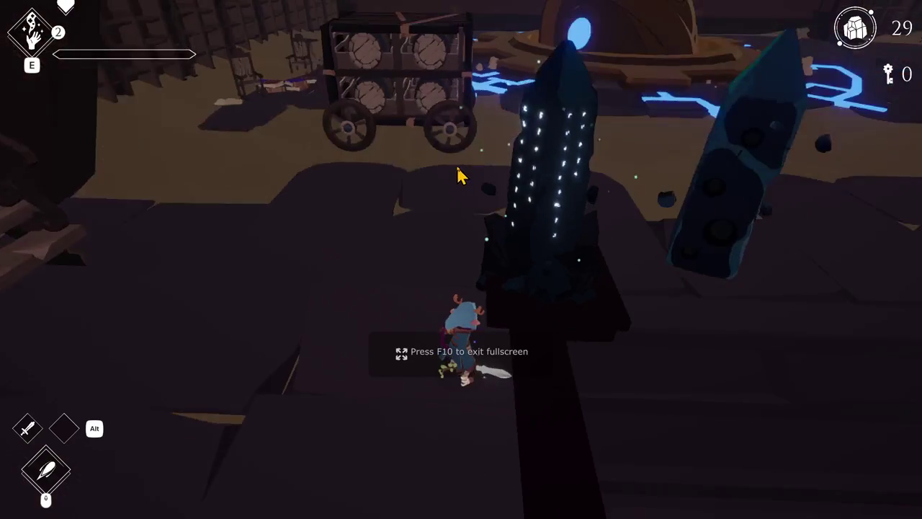
click(459, 175)
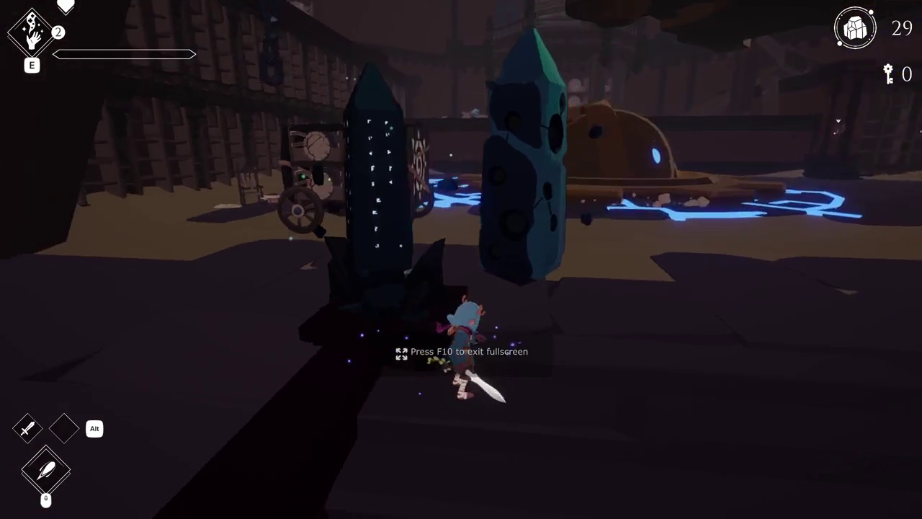
key(s)
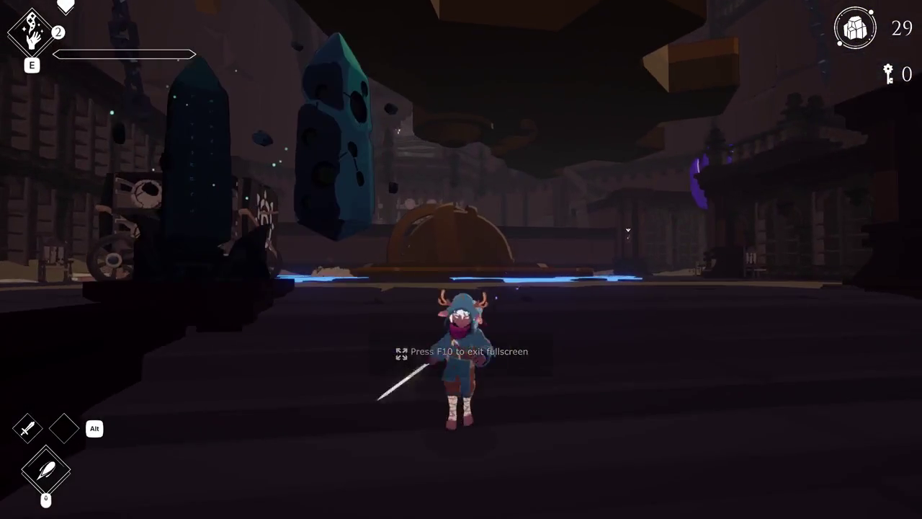
key(w)
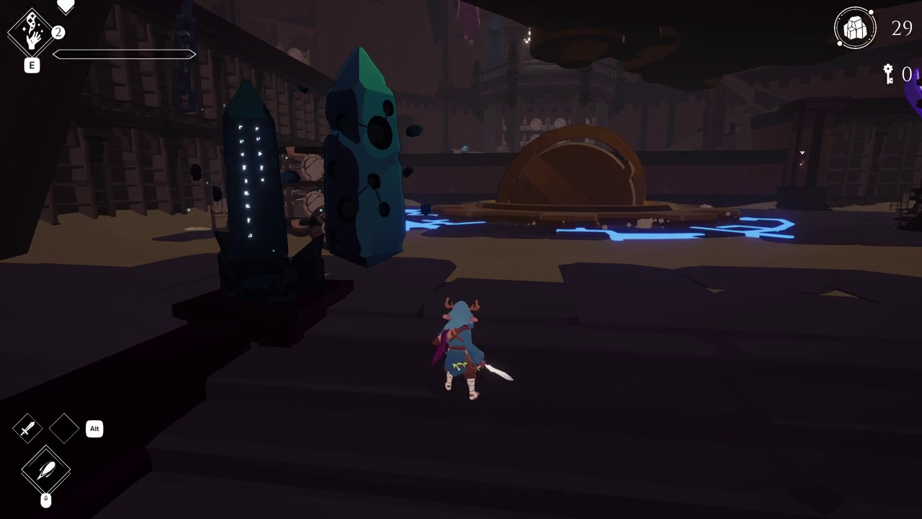
key(s)
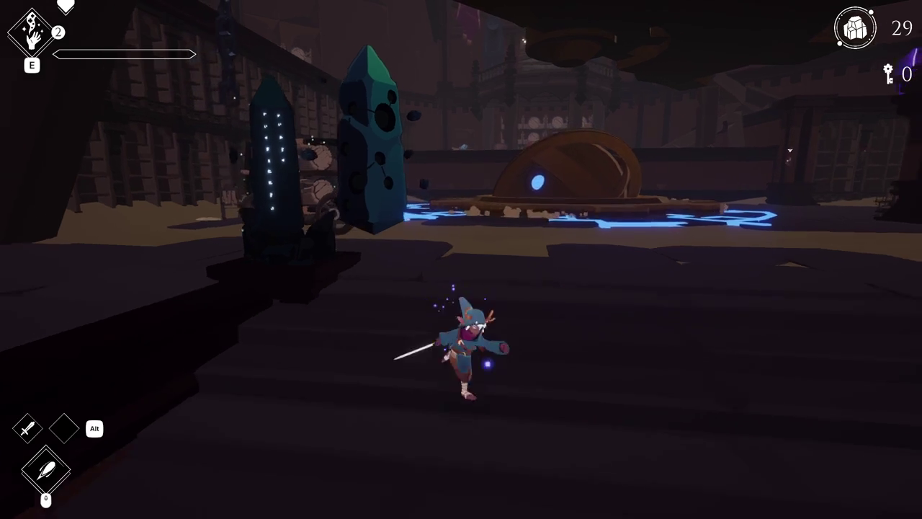
key(w)
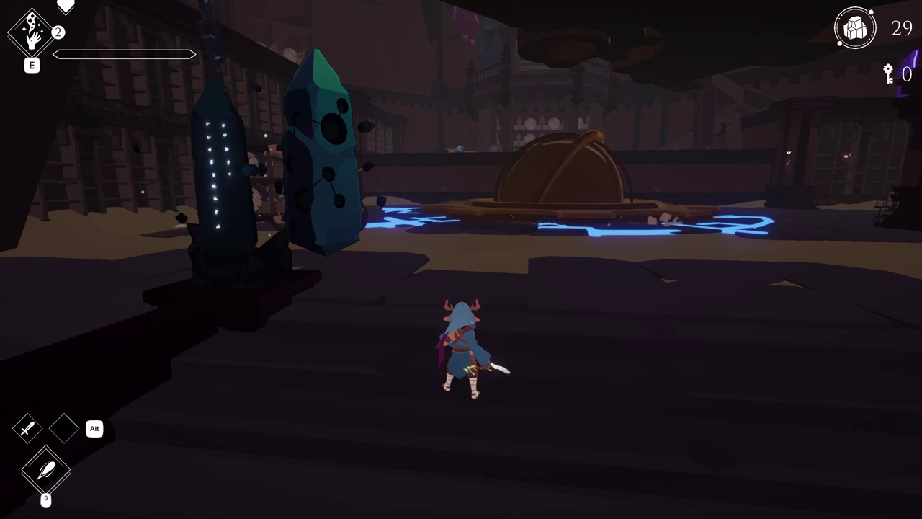
Step: Run past the obelisks, rune circle and cart, up the stairs, then strike the rolling cart
key(a)
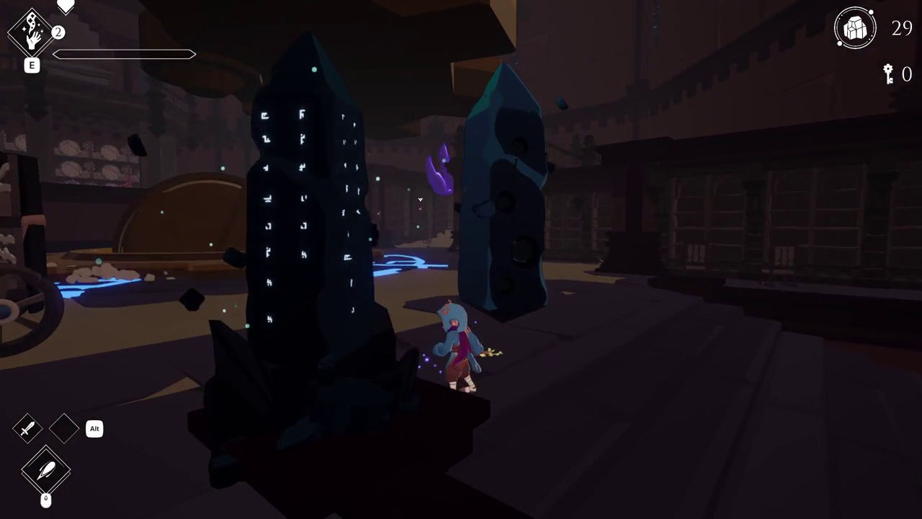
key(a)
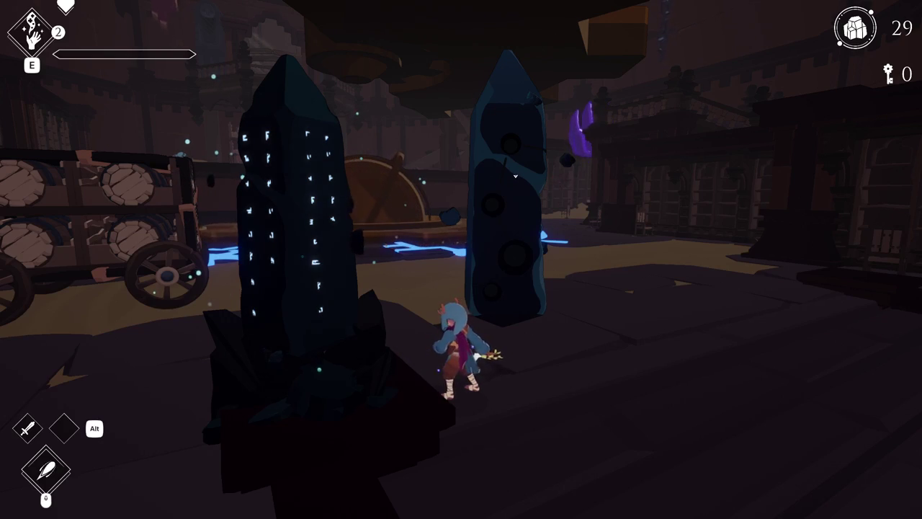
key(w)
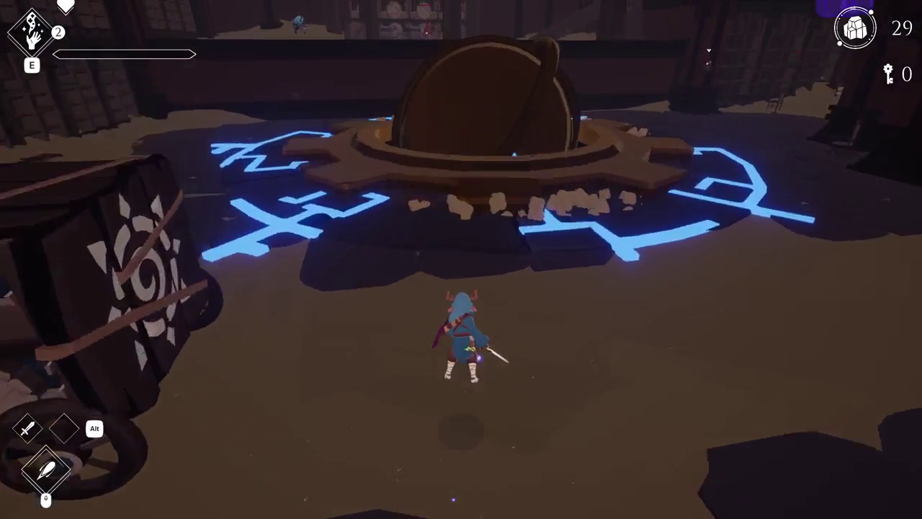
key(a)
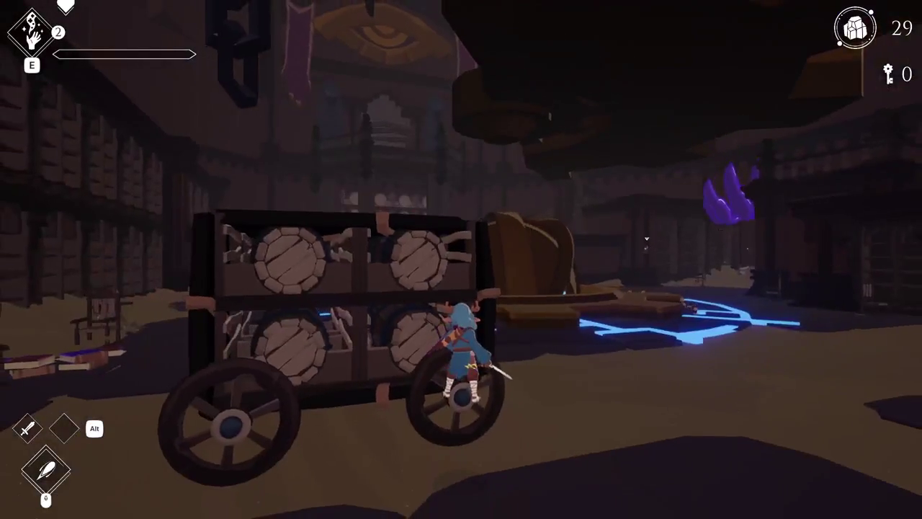
key(w)
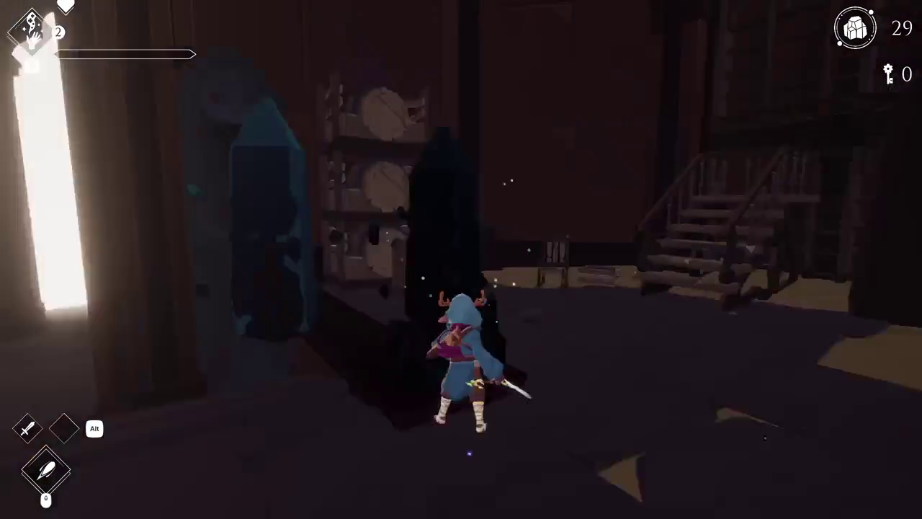
key(a)
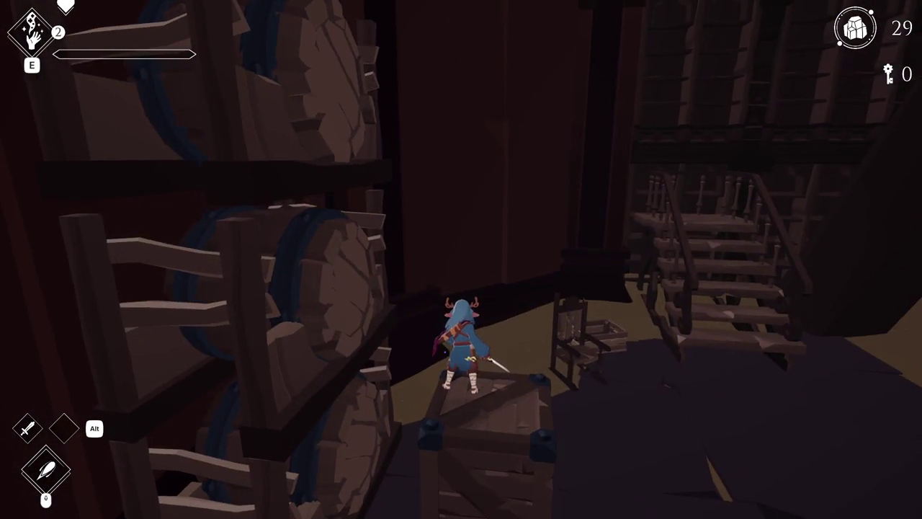
key(w)
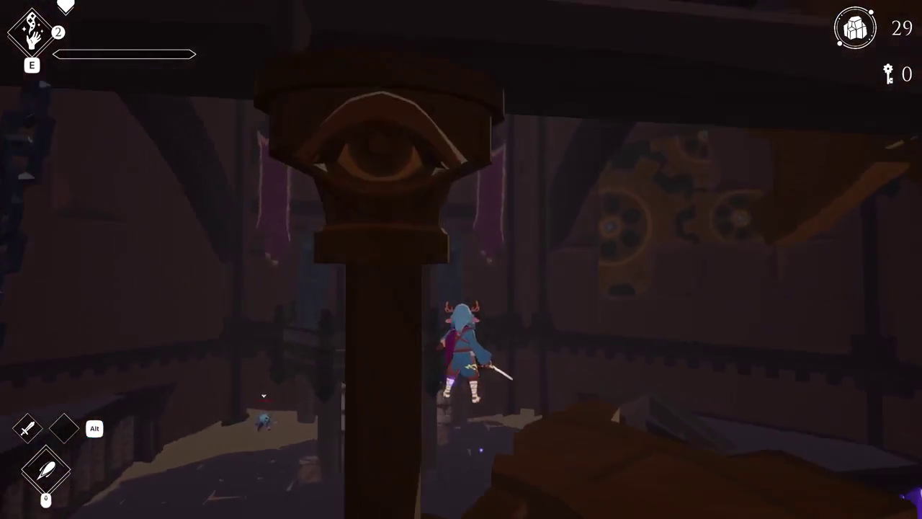
key(w)
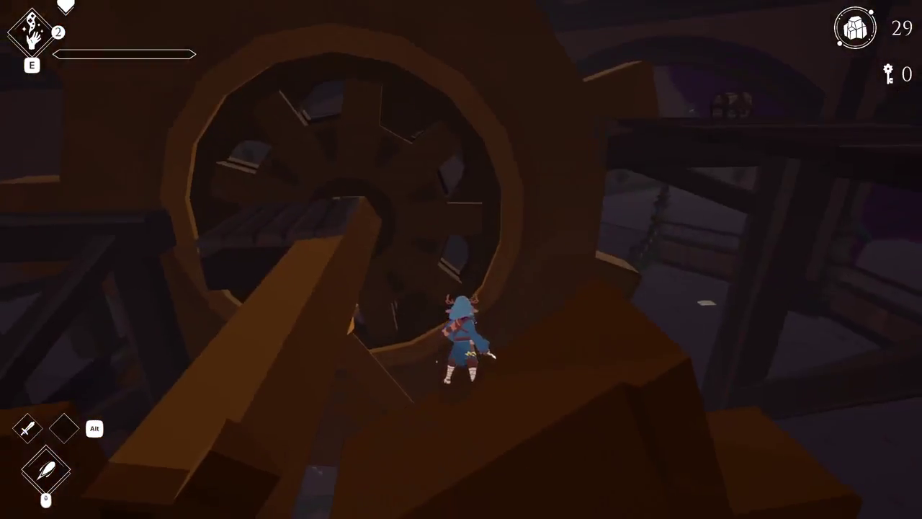
key(w)
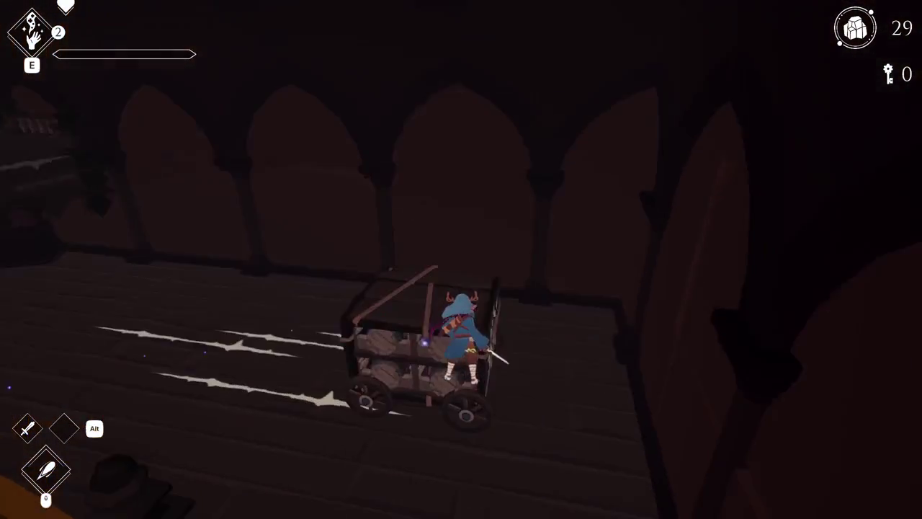
key(w)
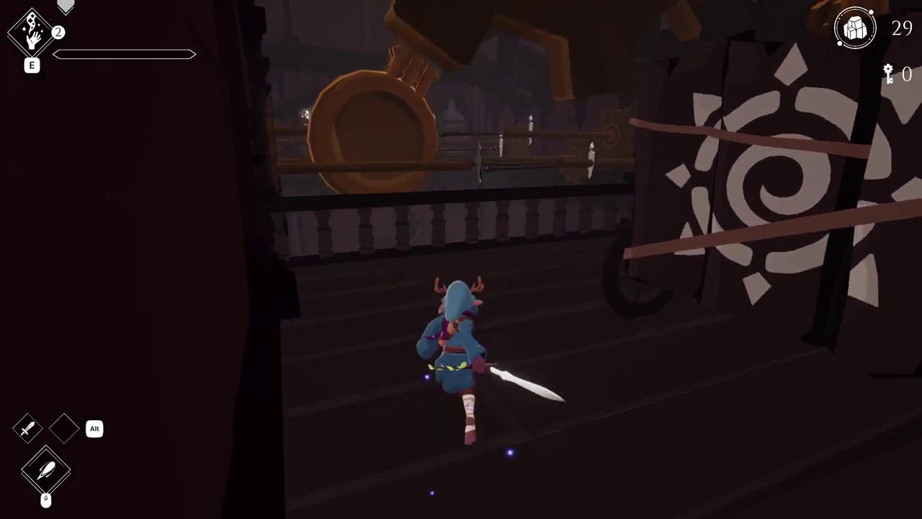
key(w)
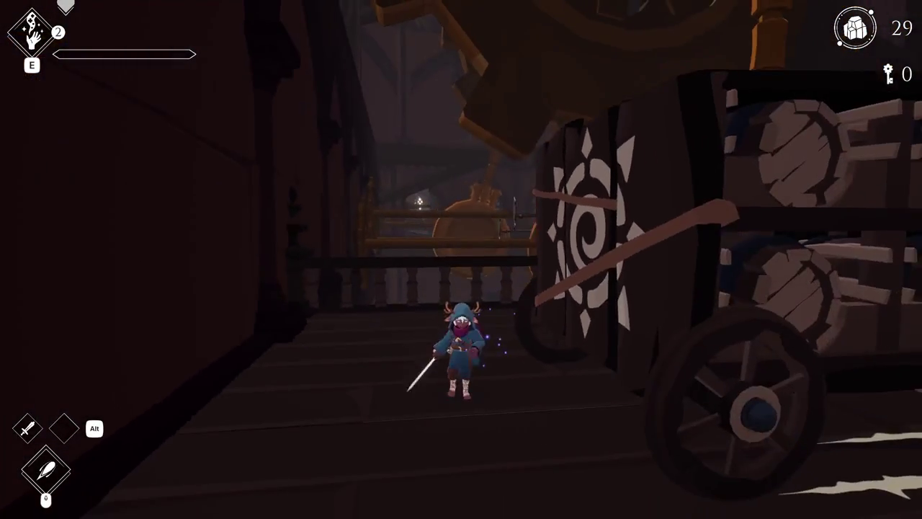
key(w)
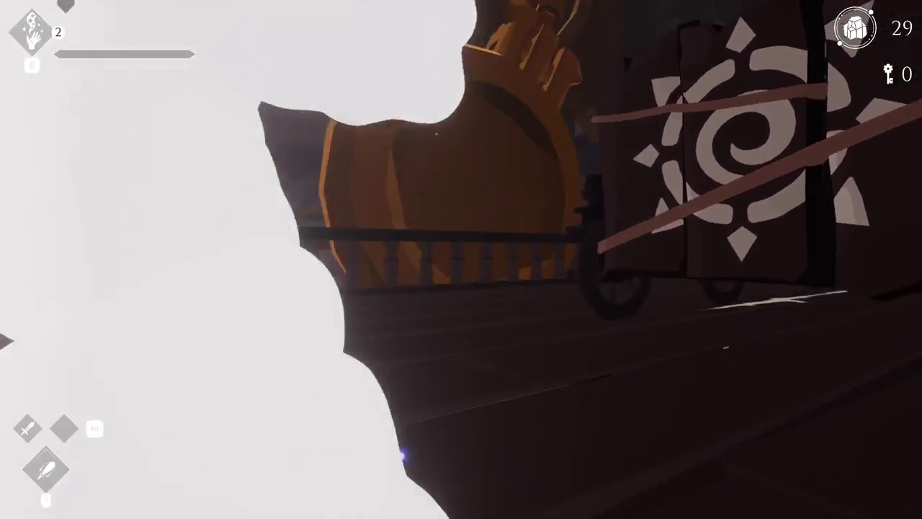
key(w)
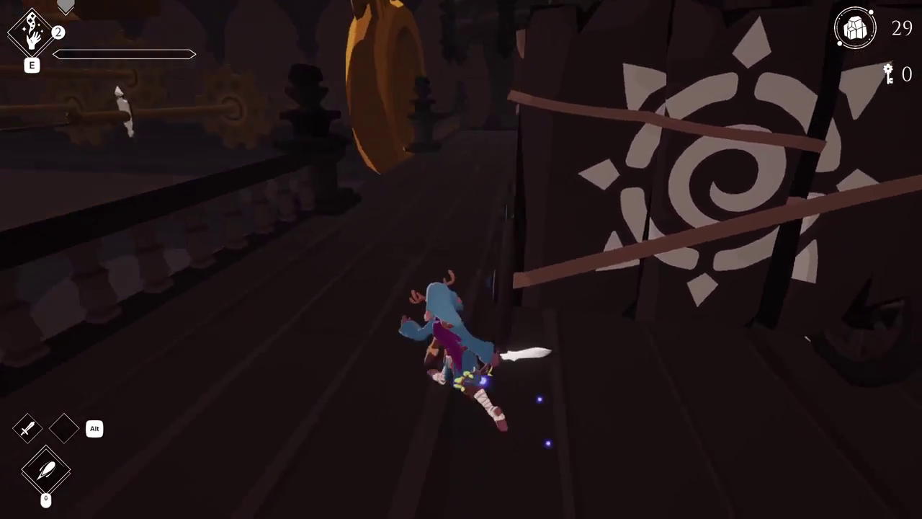
key(w)
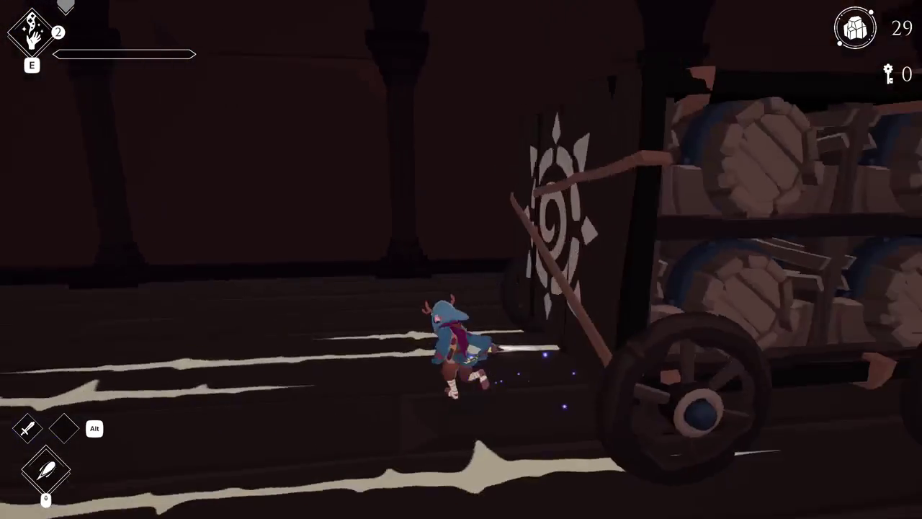
key(w)
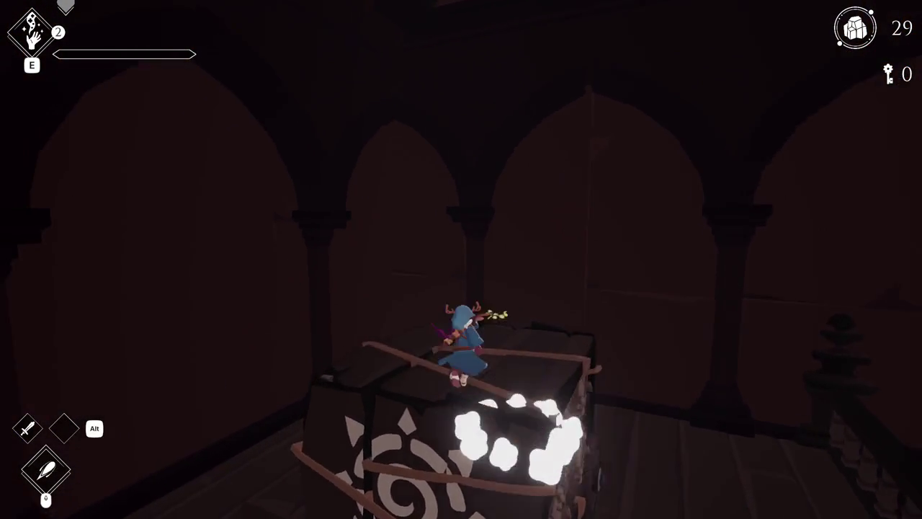
key(w)
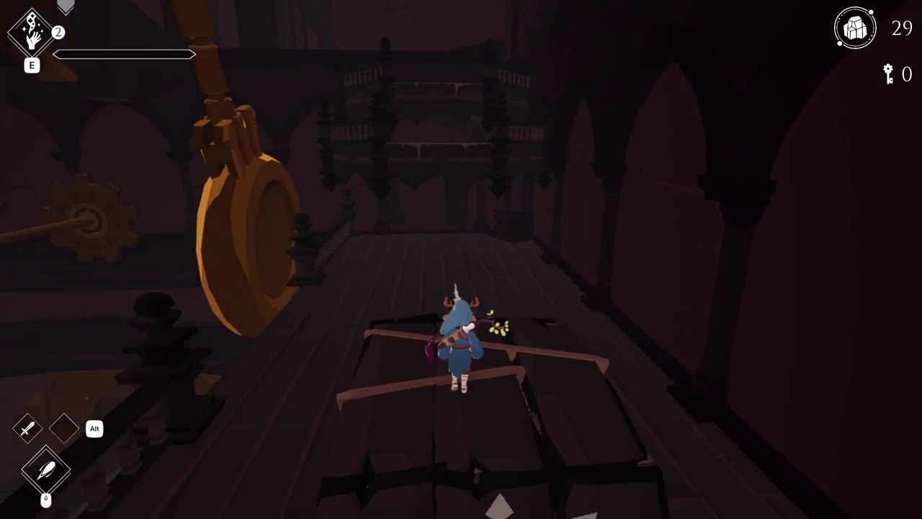
key(w)
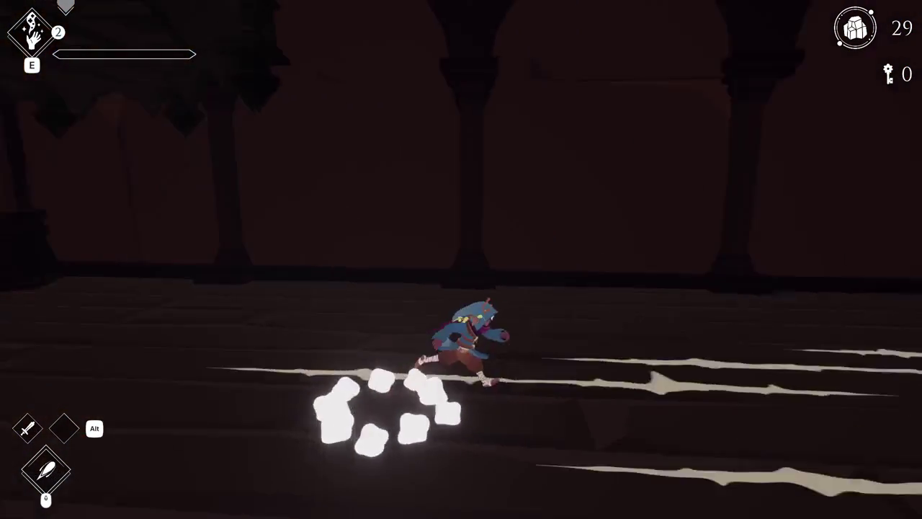
key(w)
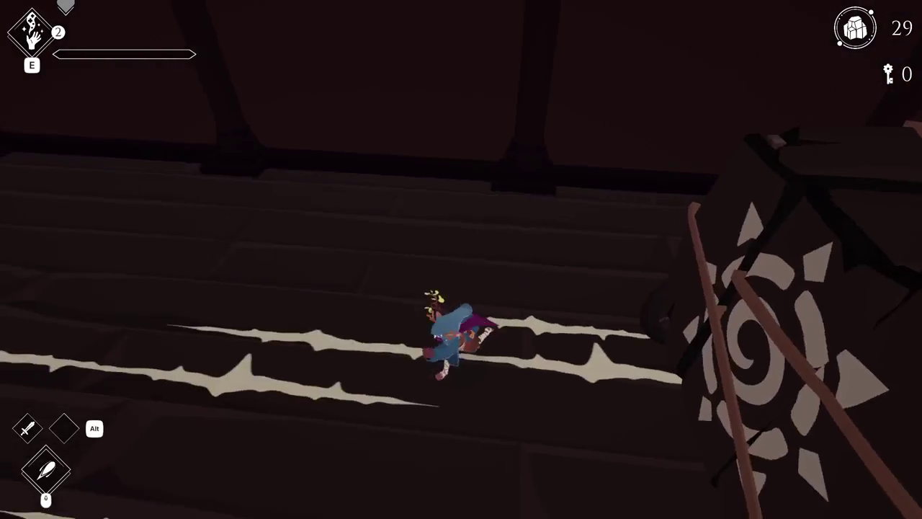
key(w)
key(space)
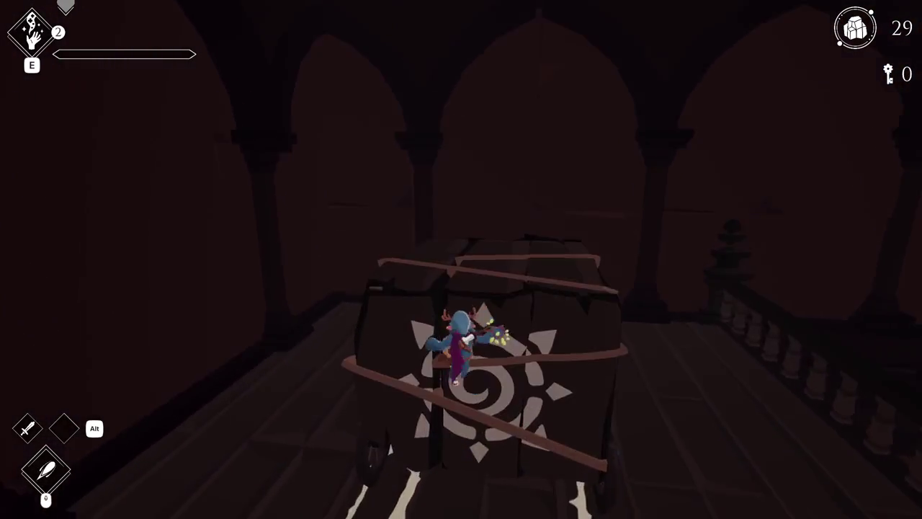
key(w)
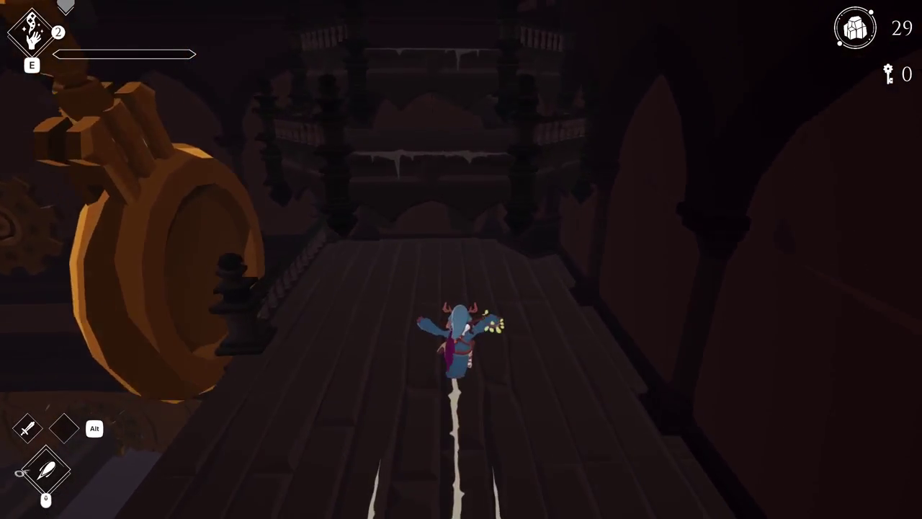
key(w)
key(space)
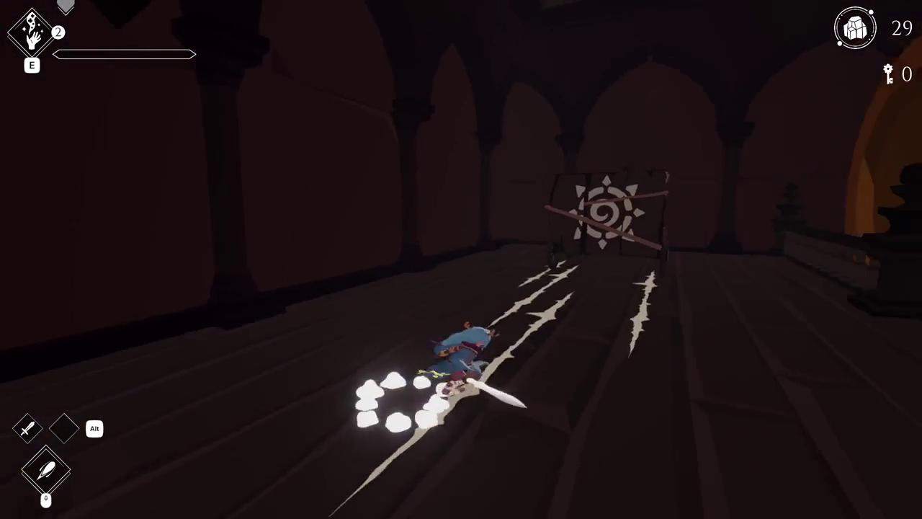
key(w)
key(space)
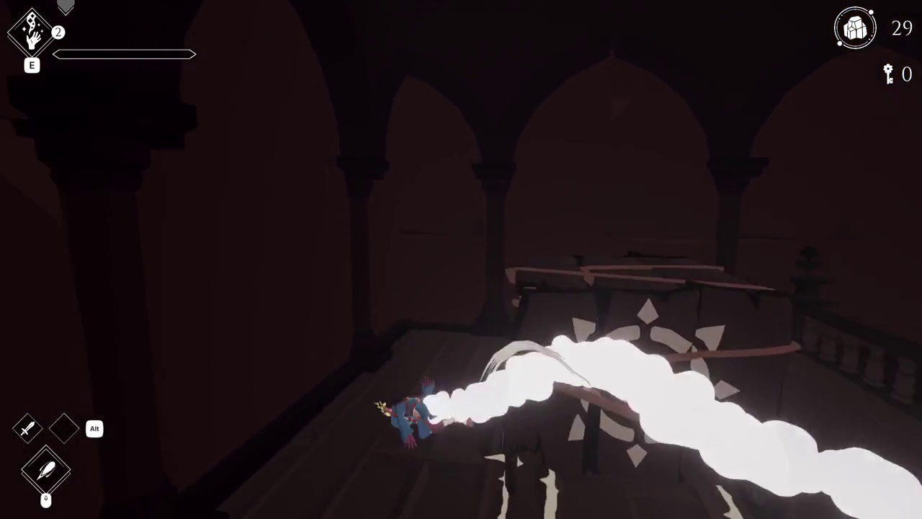
key(w)
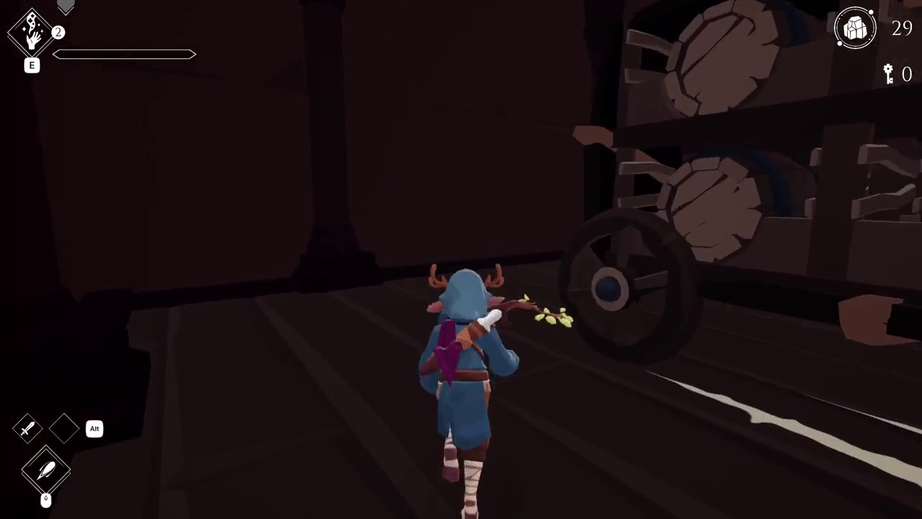
key(a)
key(w)
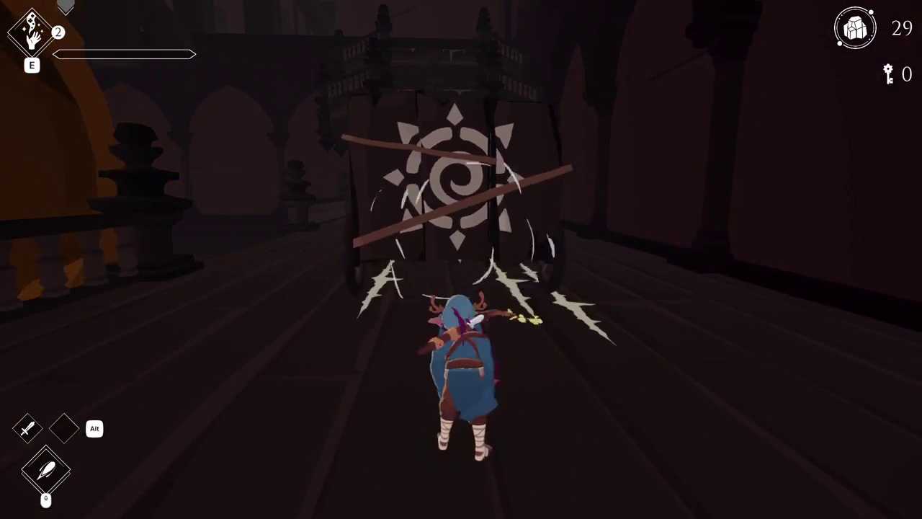
key(w)
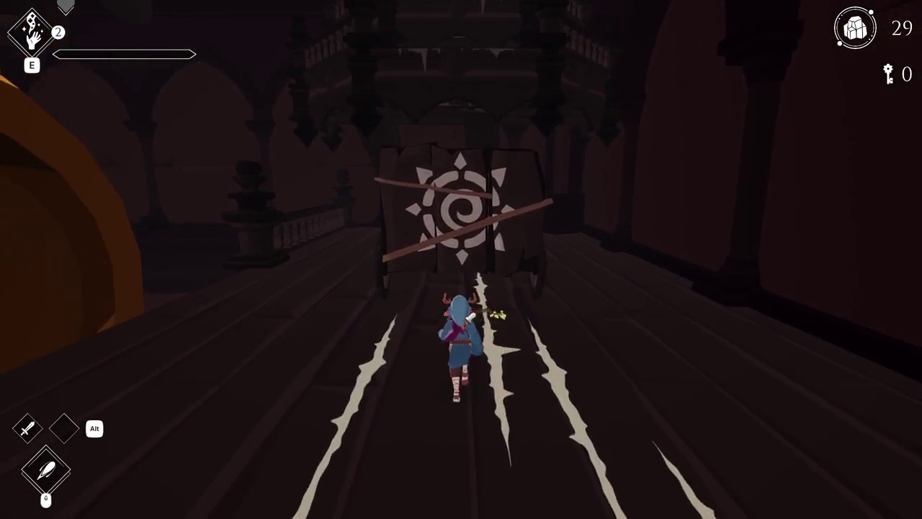
key(space)
key(w)
key(space)
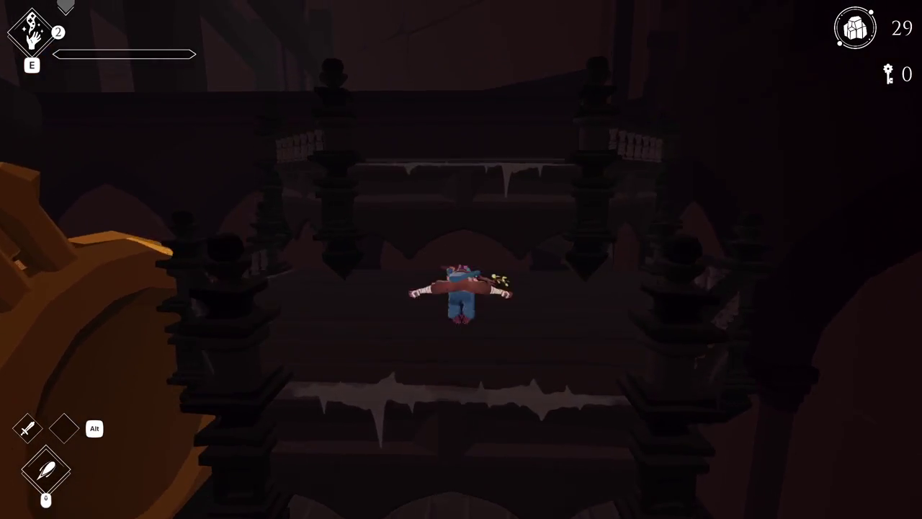
key(w)
key(space)
key(s)
key(w)
key(space)
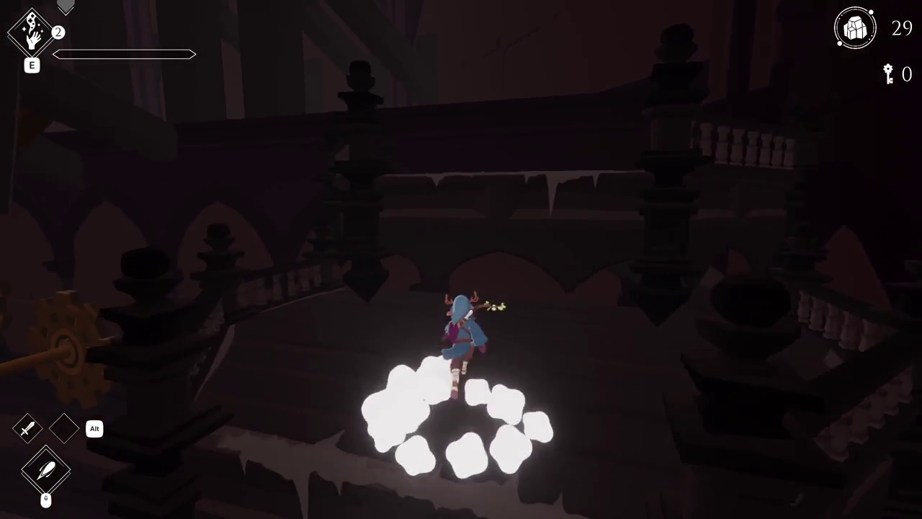
key(space)
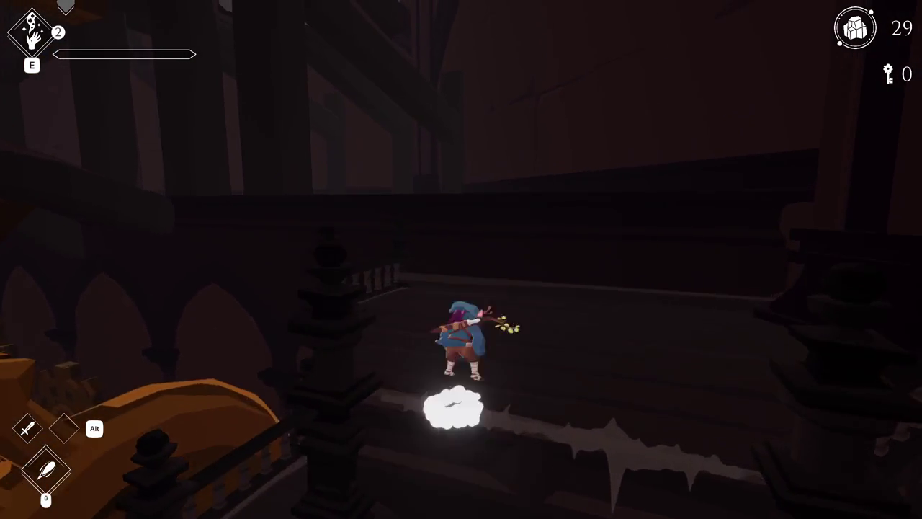
key(space)
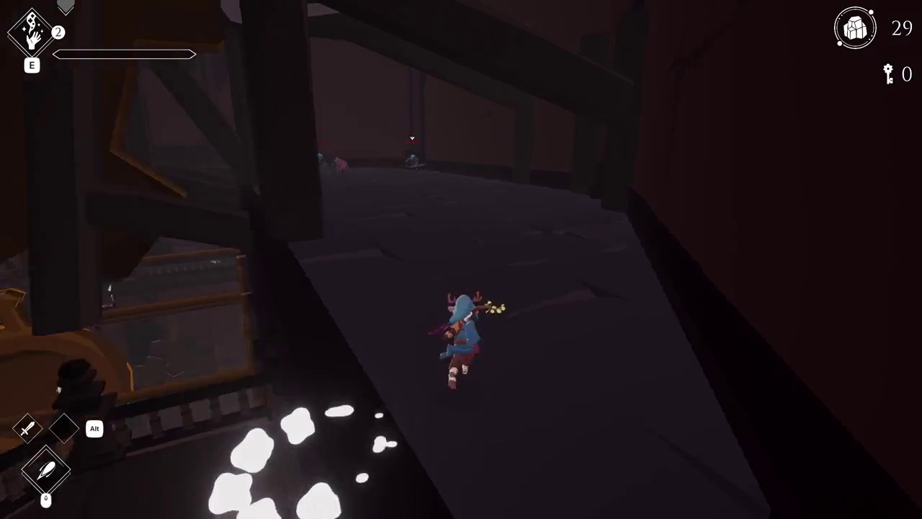
key(w)
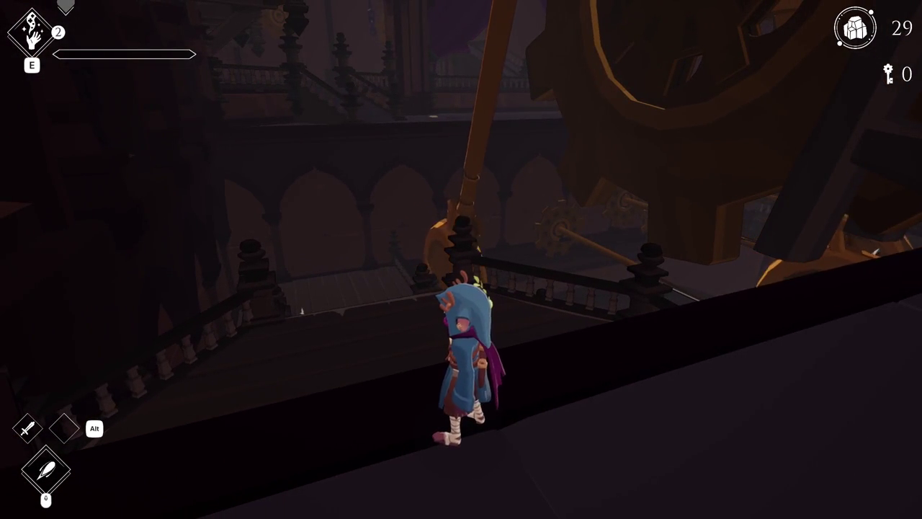
key(space)
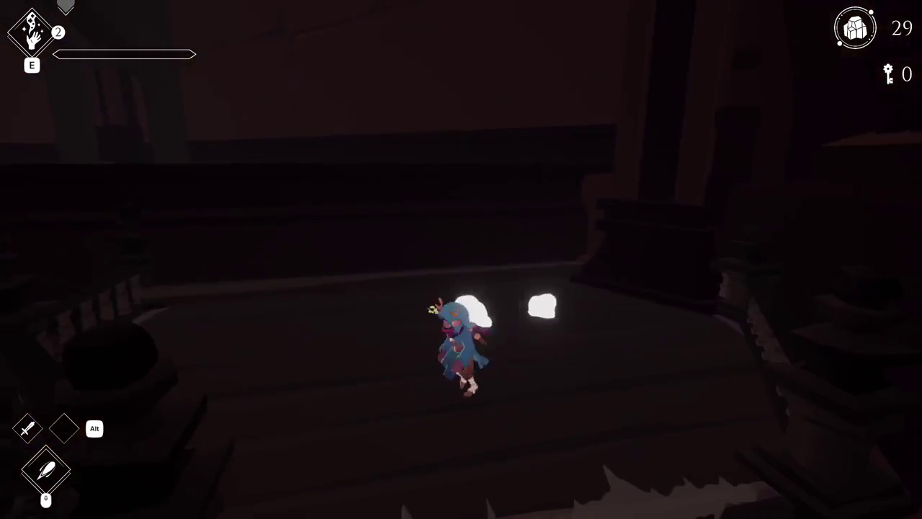
key(space)
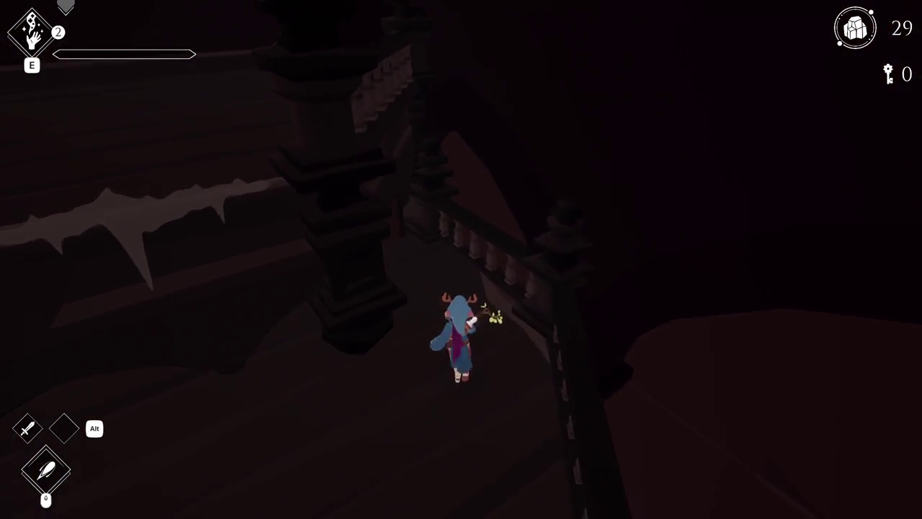
key(space)
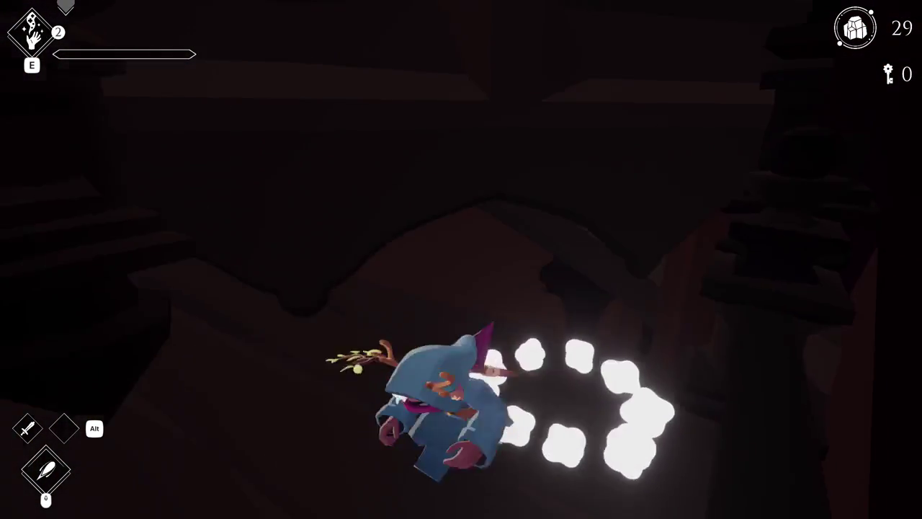
key(space)
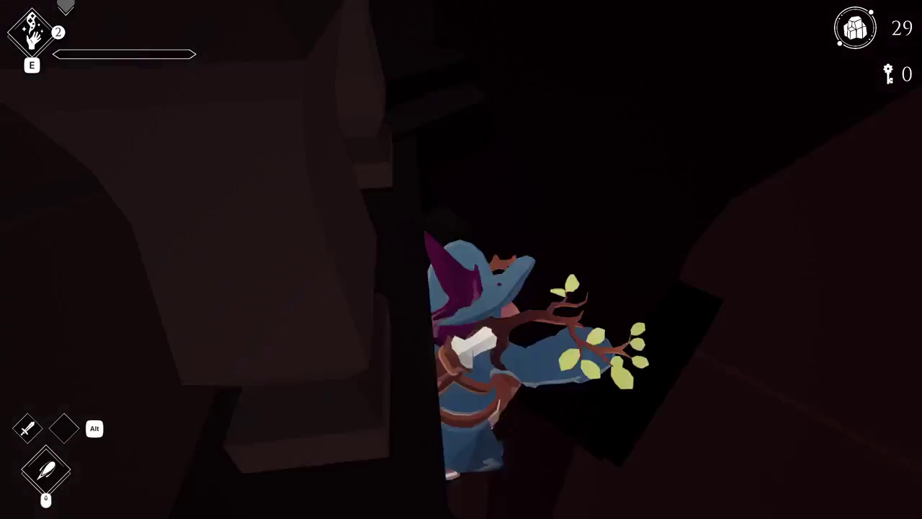
key(space)
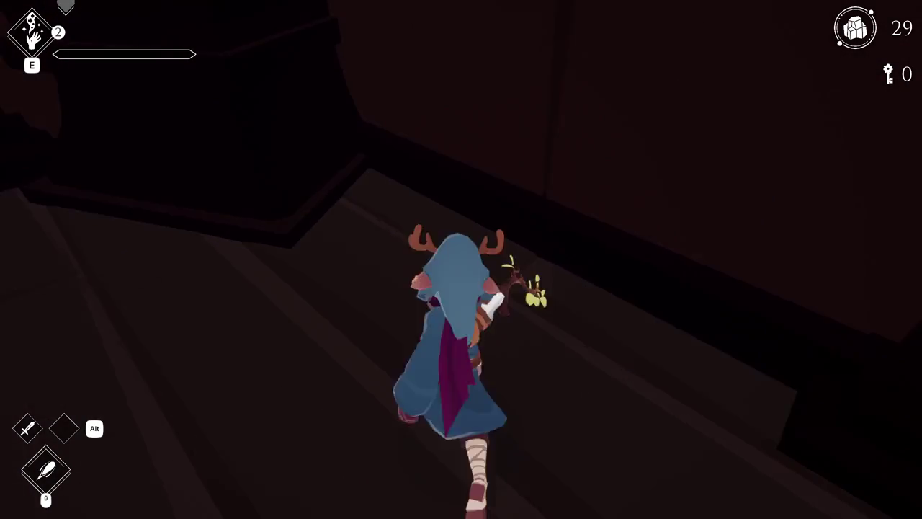
key(w)
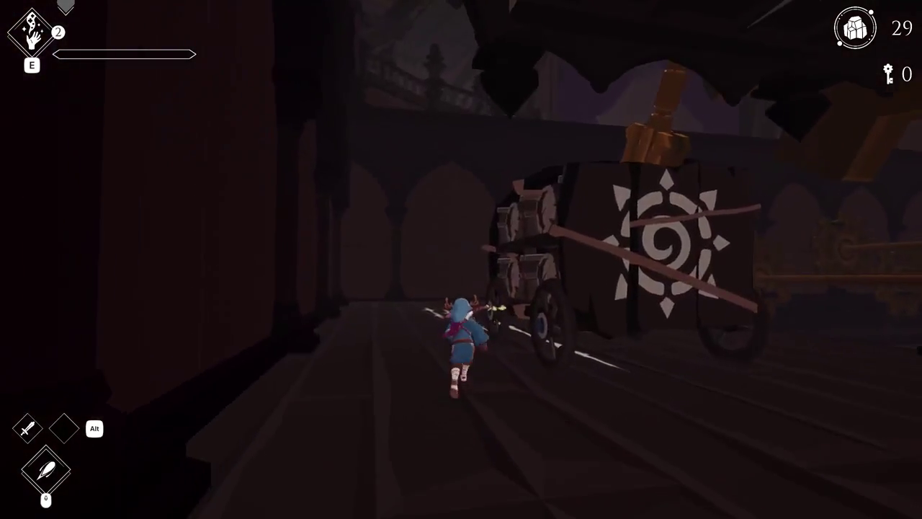
key(a)
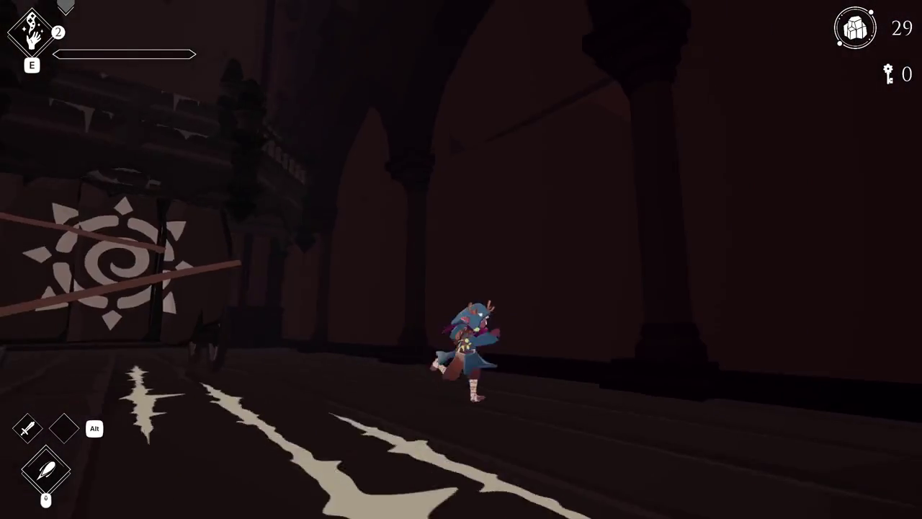
key(space)
key(w)
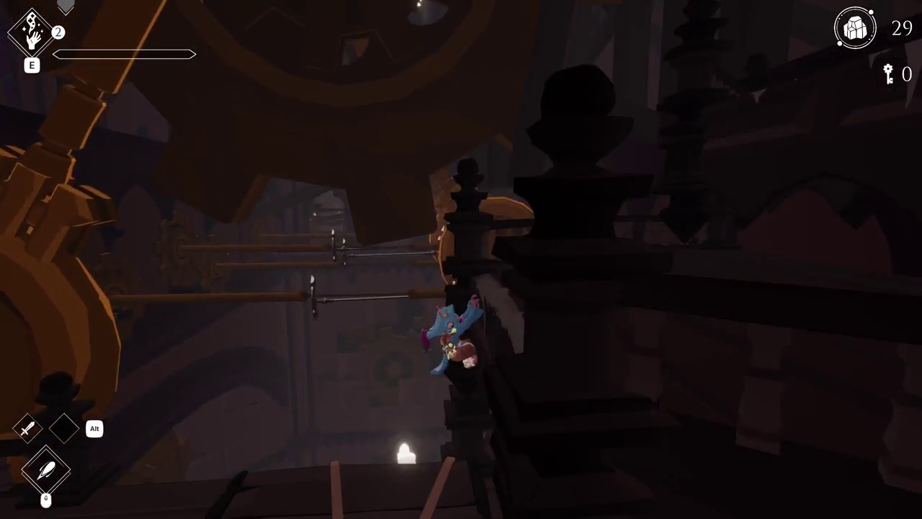
key(w)
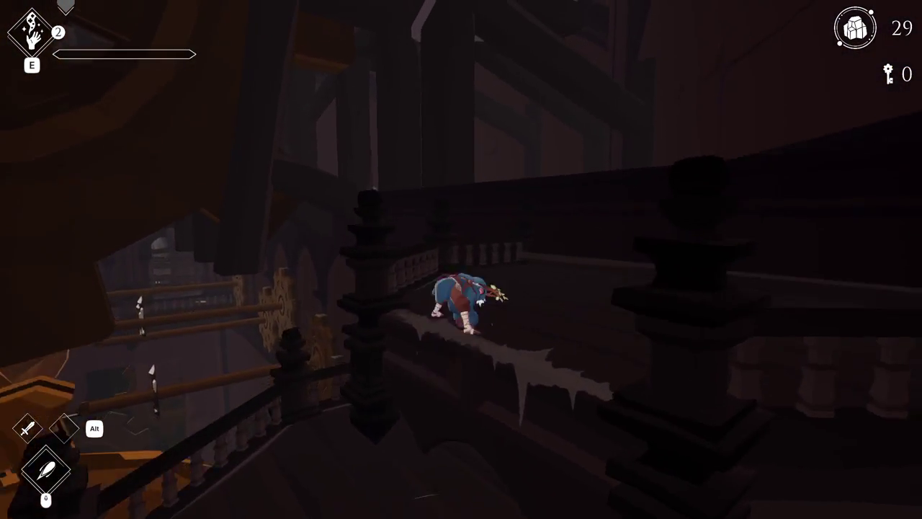
key(w)
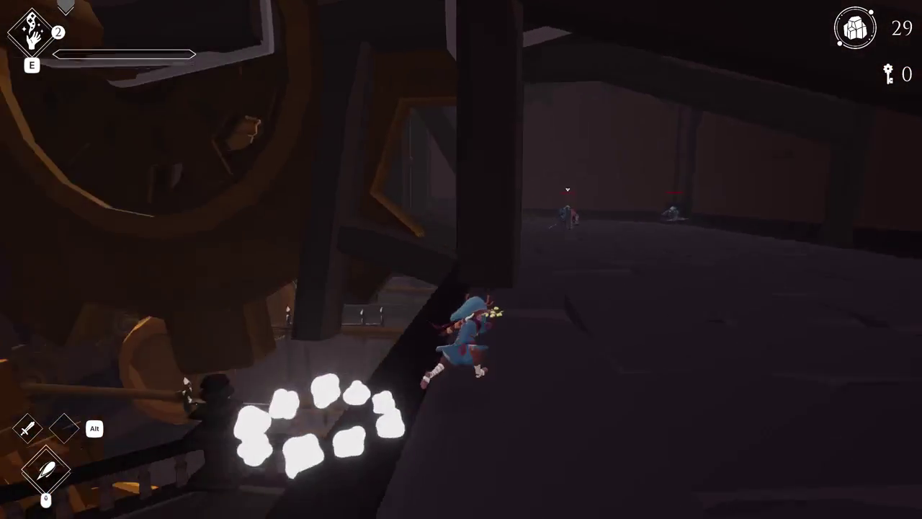
key(w)
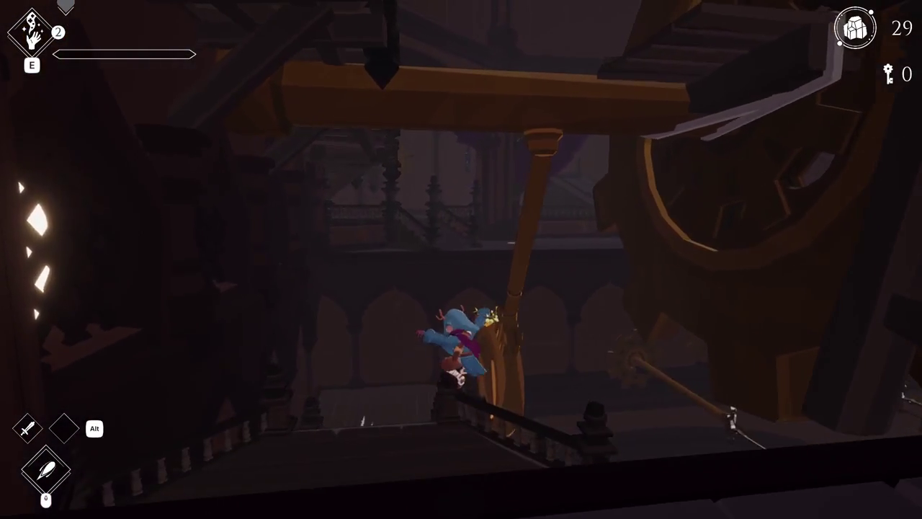
key(w)
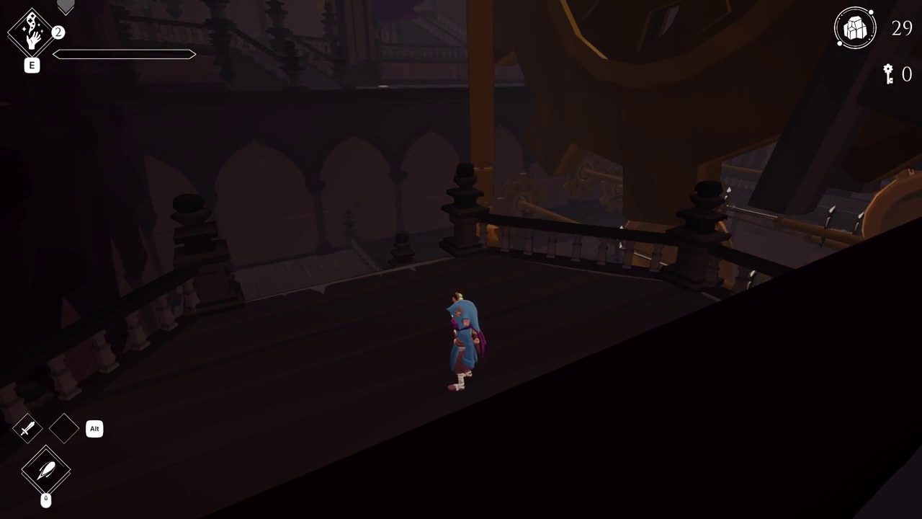
key(w)
key(space)
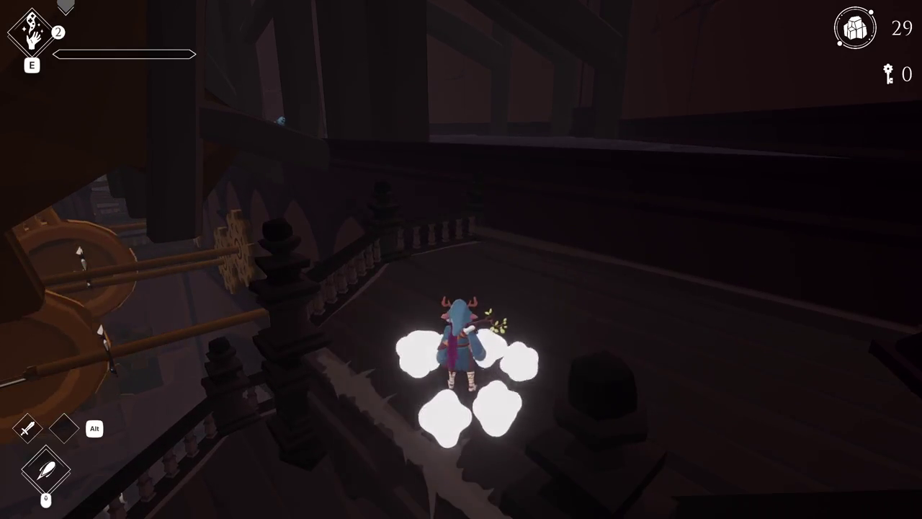
key(space)
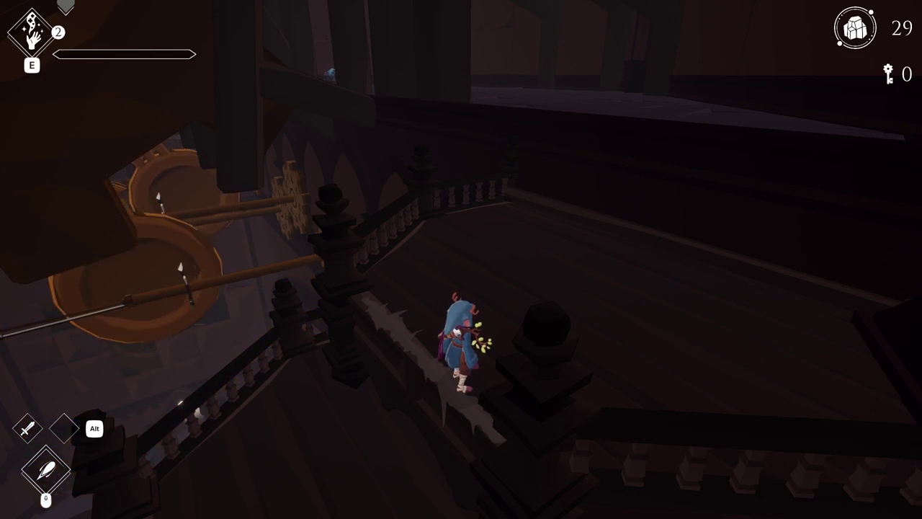
click(484, 126)
Step: Separate the wall faces into a new 'grabbable' object beside UBX_SD_Wall_25.006, then return to Unity
key(Tab)
click(489, 157)
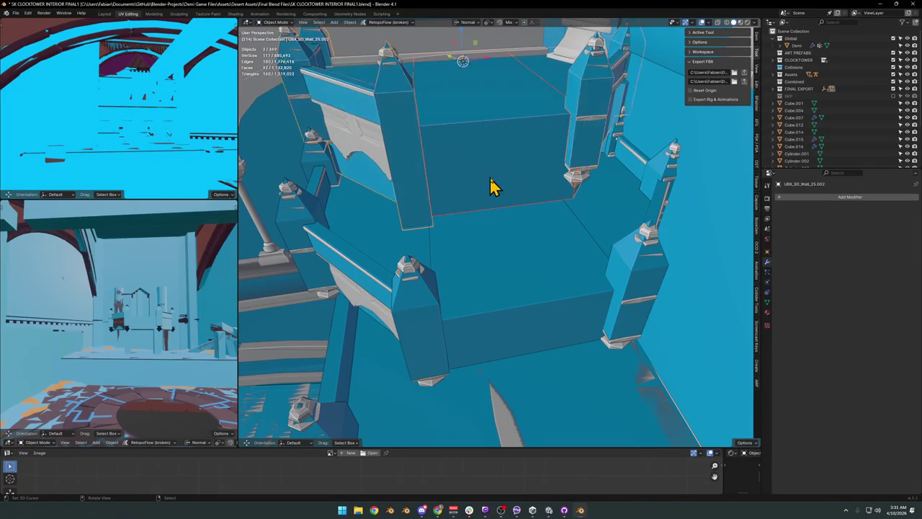
click(587, 220)
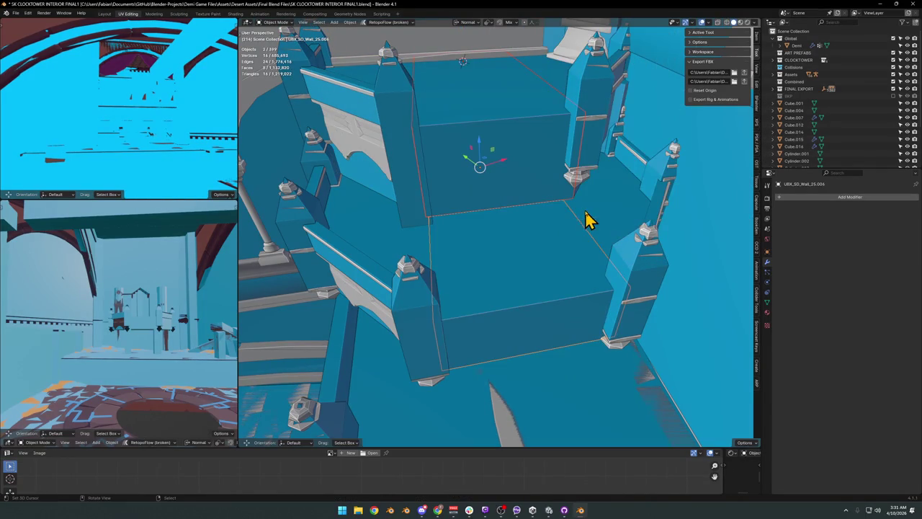
drag(565, 232, 542, 266)
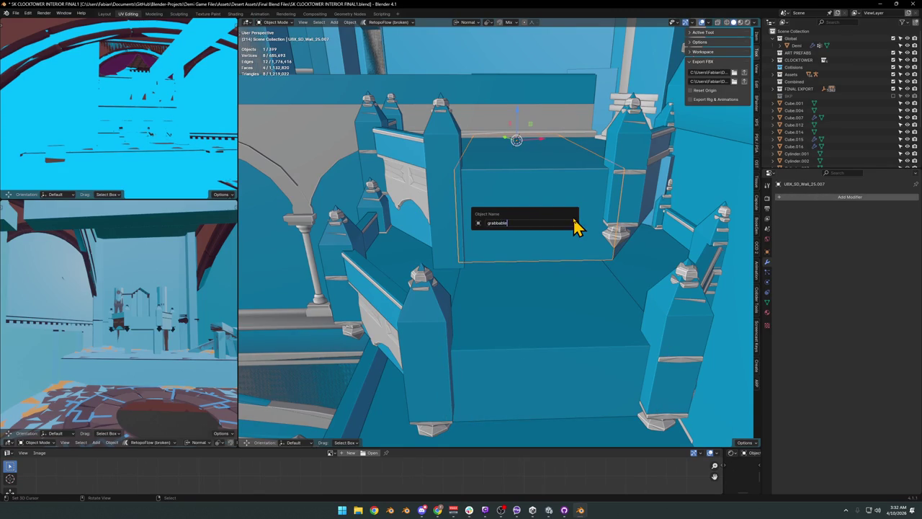
drag(532, 330, 591, 319)
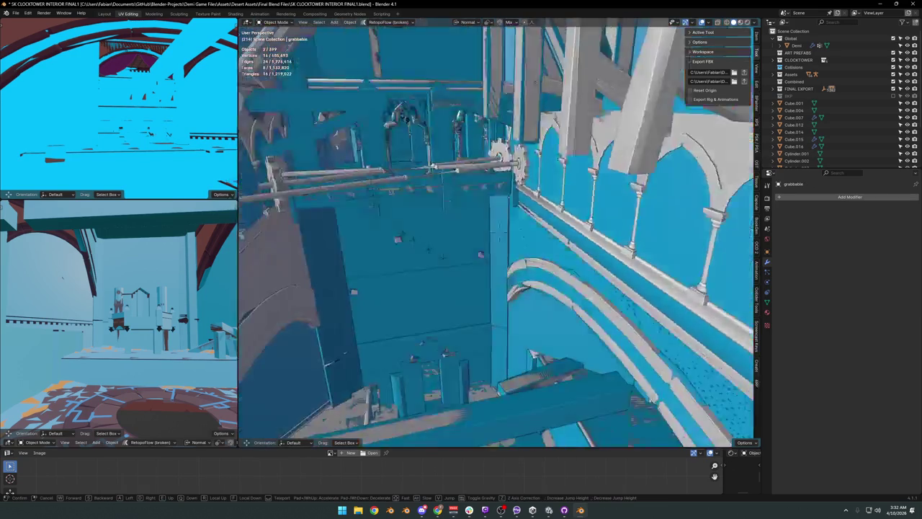
click(447, 257)
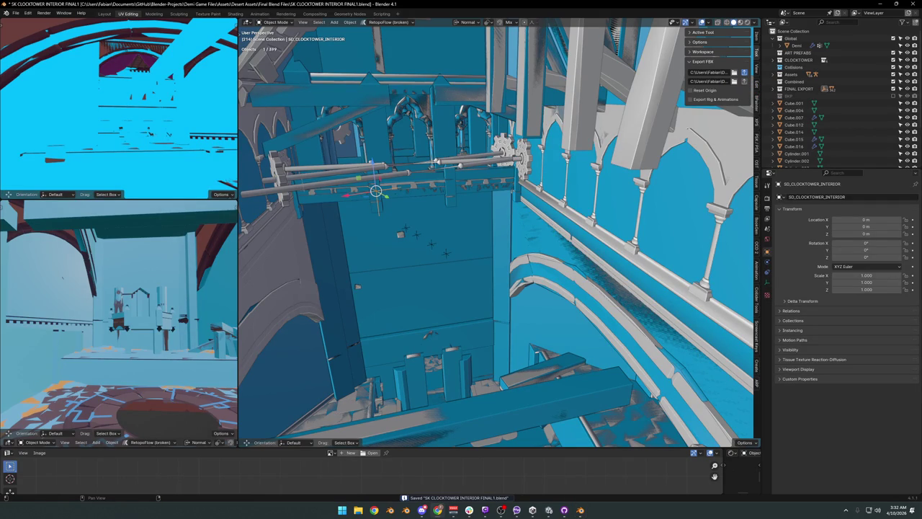
key(a)
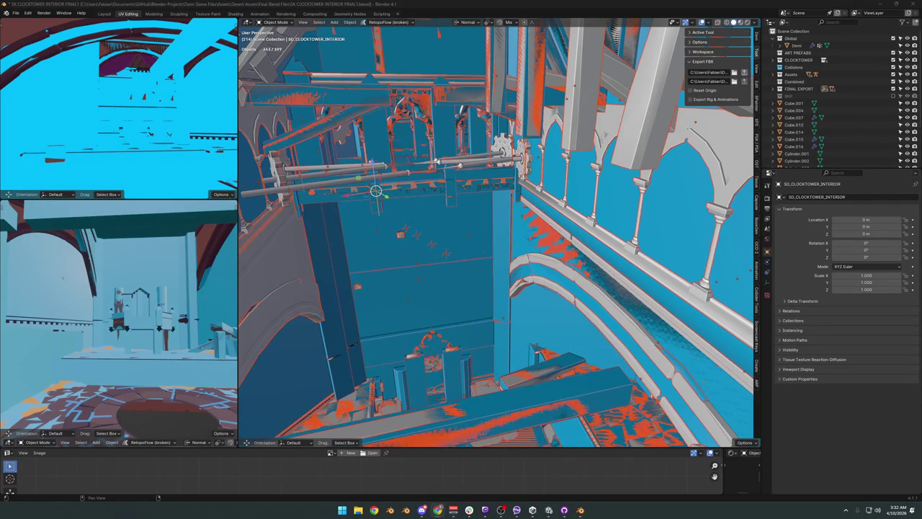
click(549, 510)
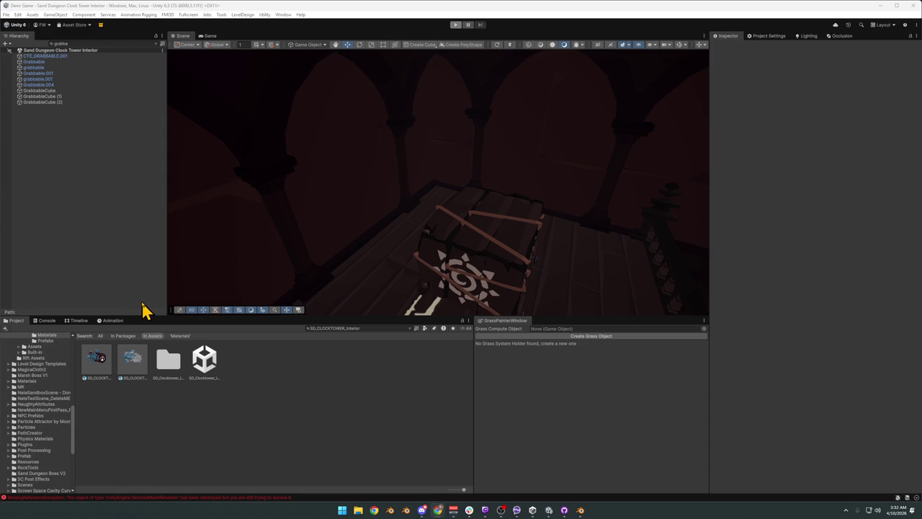
Step: Give the blue grabbable meshes a Mesh Collider and put them on the Grabbable layer
drag(574, 226, 339, 199)
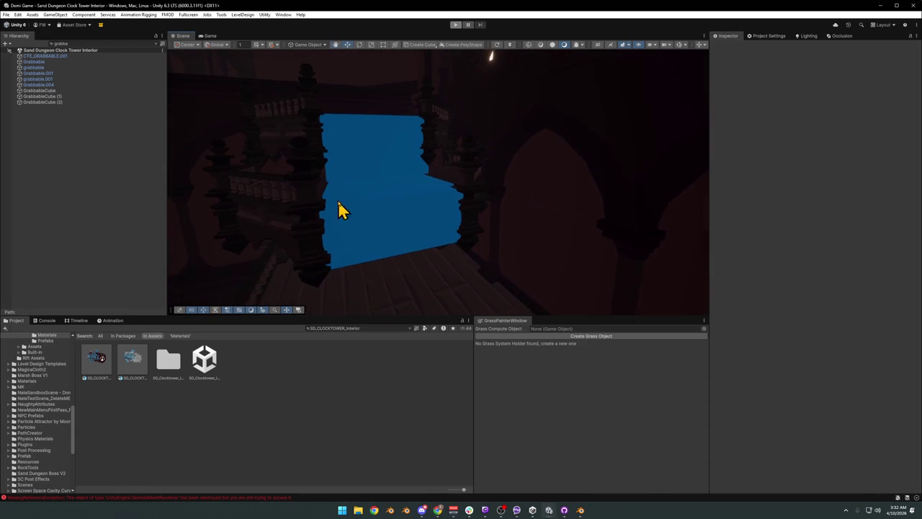
click(380, 230)
click(380, 229)
drag(418, 242, 408, 243)
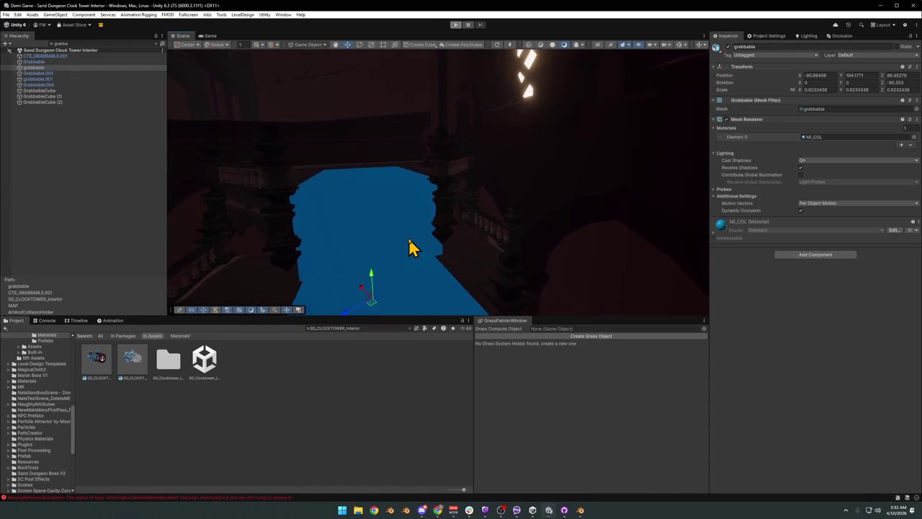
click(381, 222)
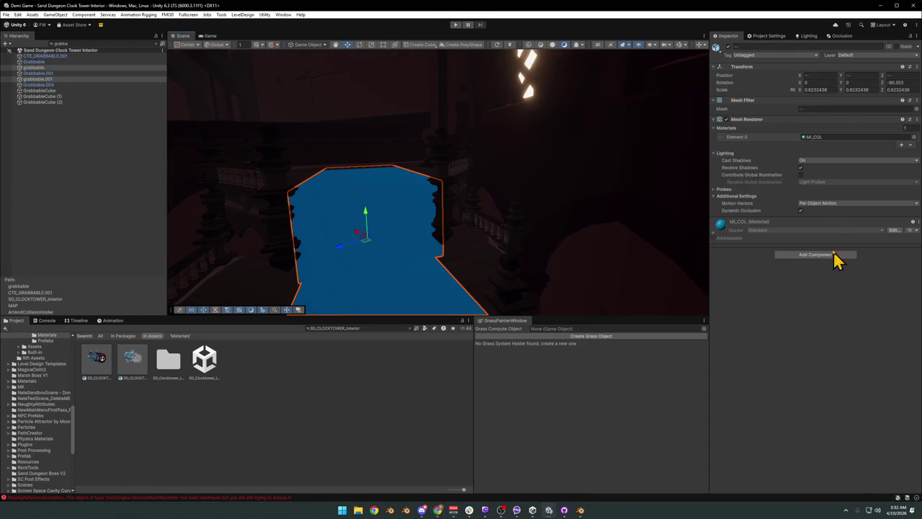
click(808, 255)
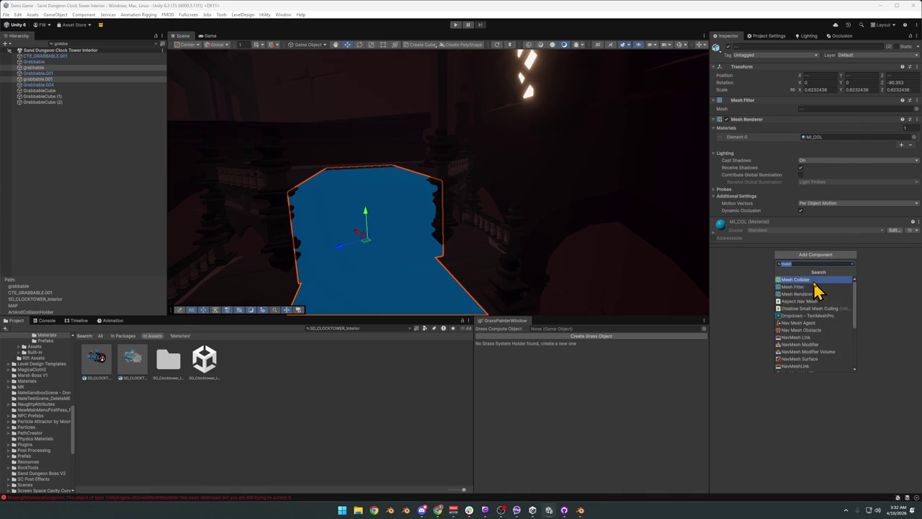
click(815, 281)
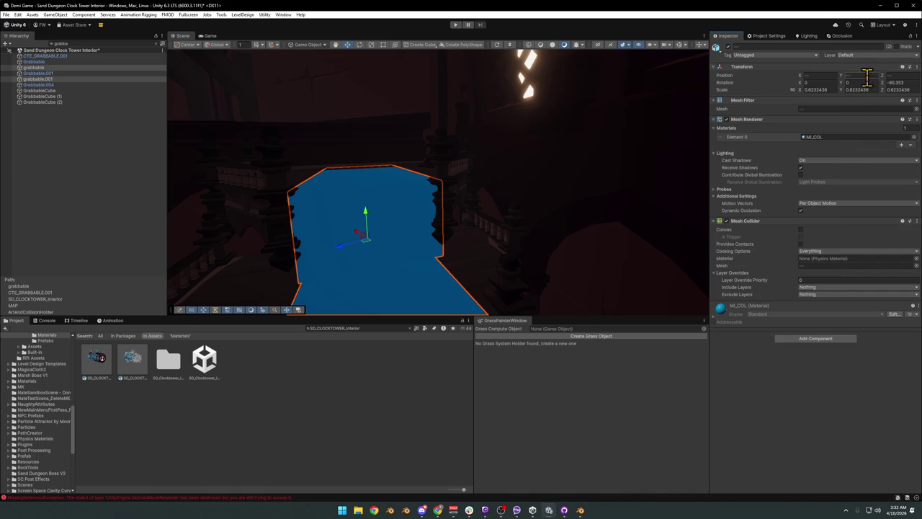
click(871, 57)
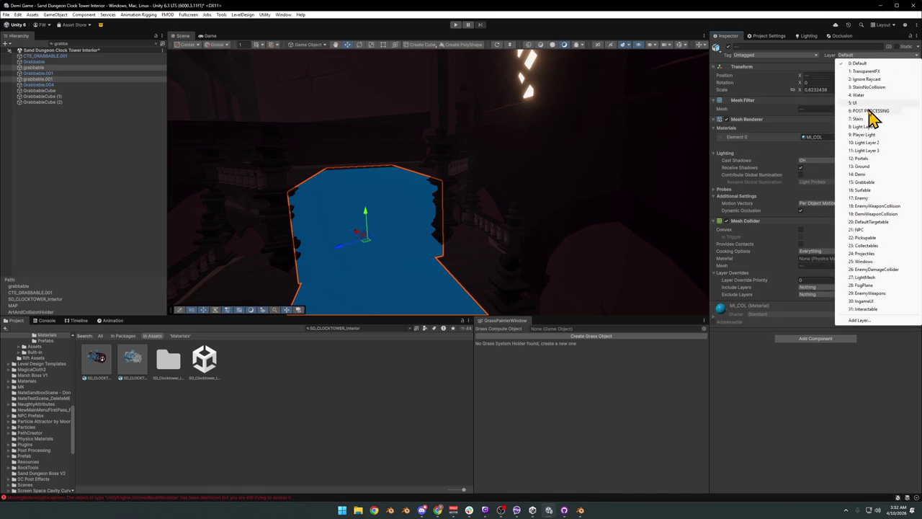
click(877, 183)
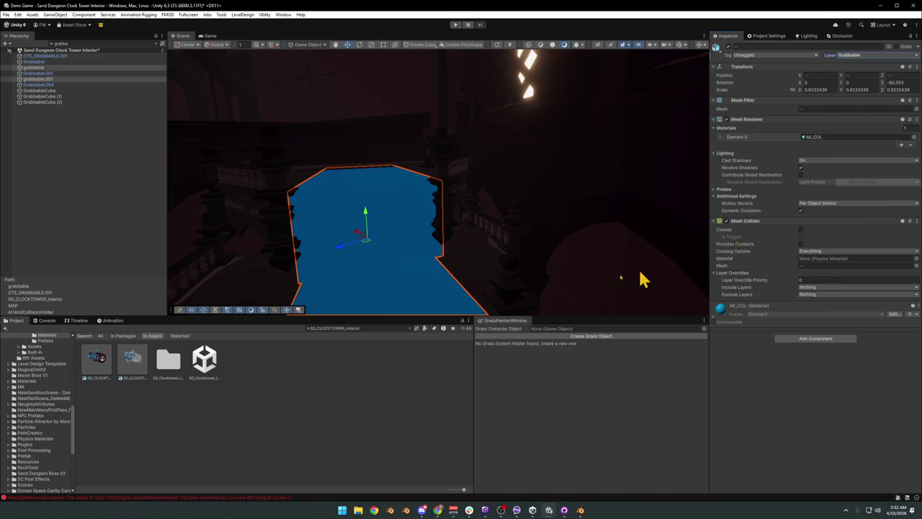
click(412, 367)
Step: Untick the blue wall piece's Mesh Renderer so it stops rendering
drag(411, 288, 461, 219)
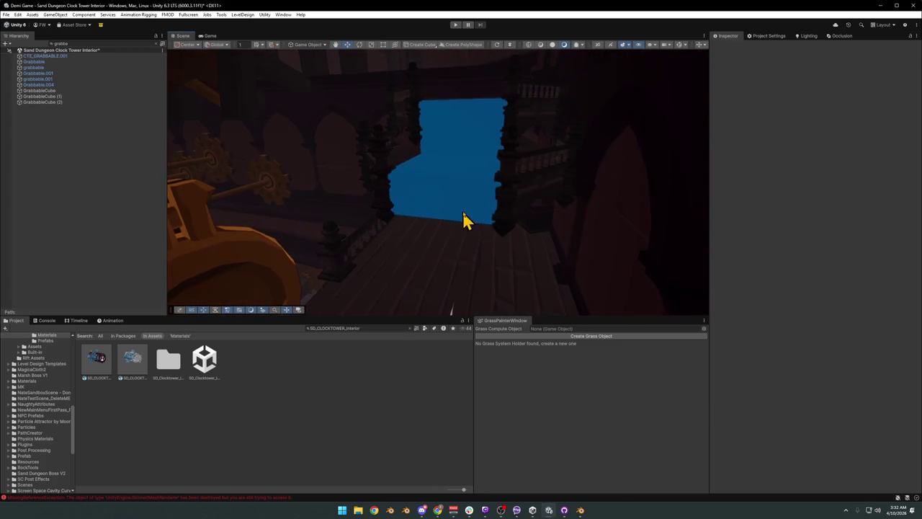
click(461, 214)
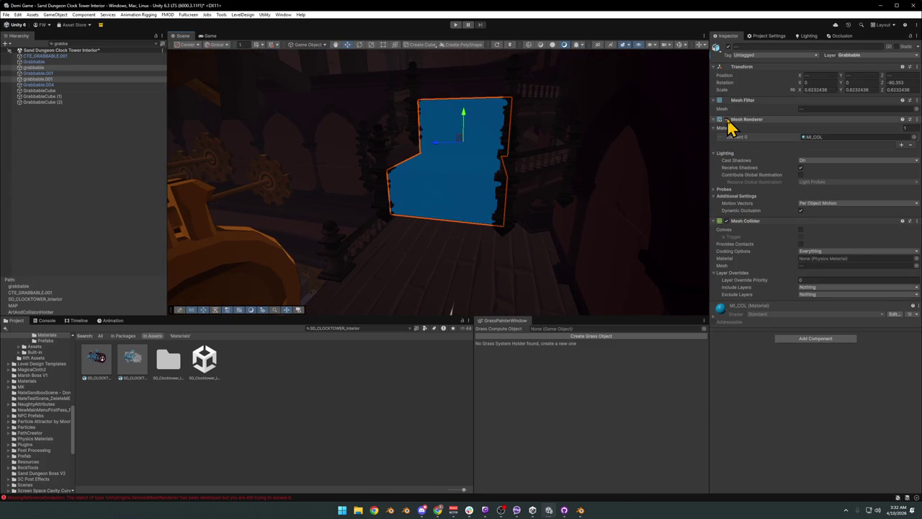
click(727, 119)
click(387, 370)
drag(397, 181, 549, 198)
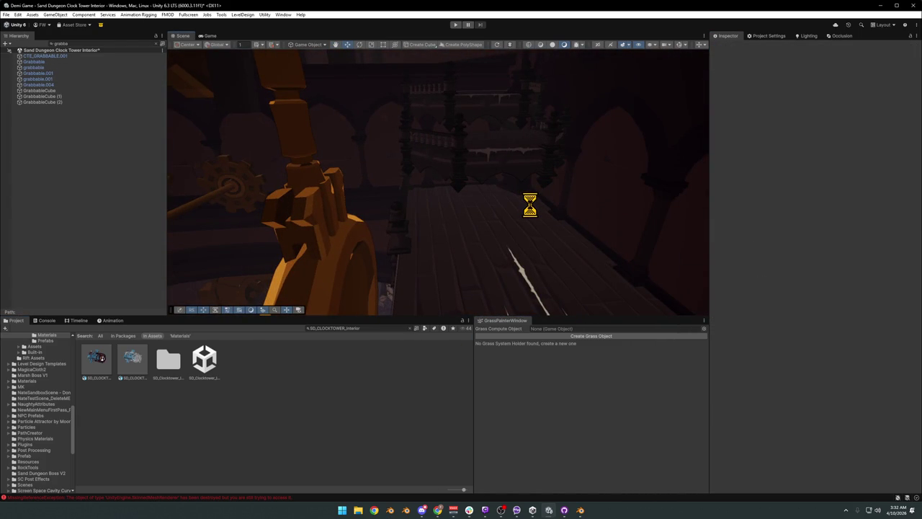
drag(504, 237, 537, 268)
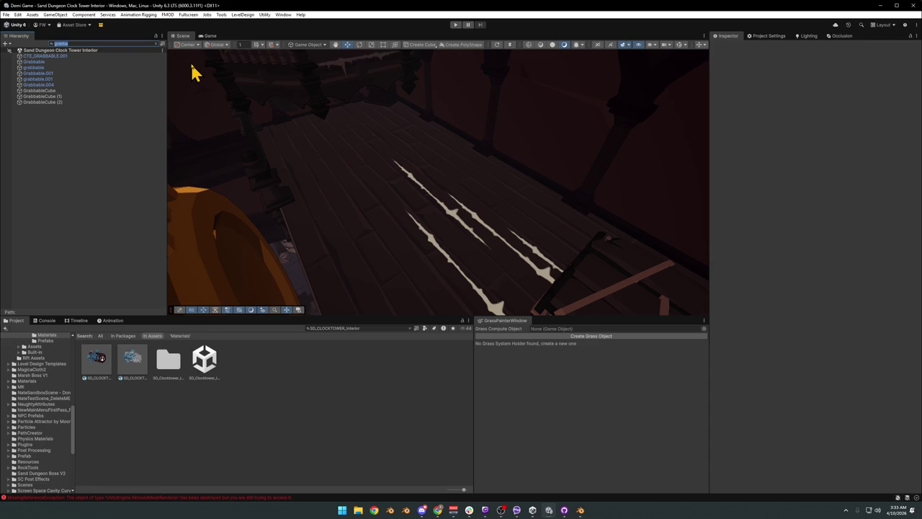
Step: Filter the Hierarchy by 'decal' and select Grab Edge (2), (10), (8) and (9)
key(ctrl+a)
text(decal)
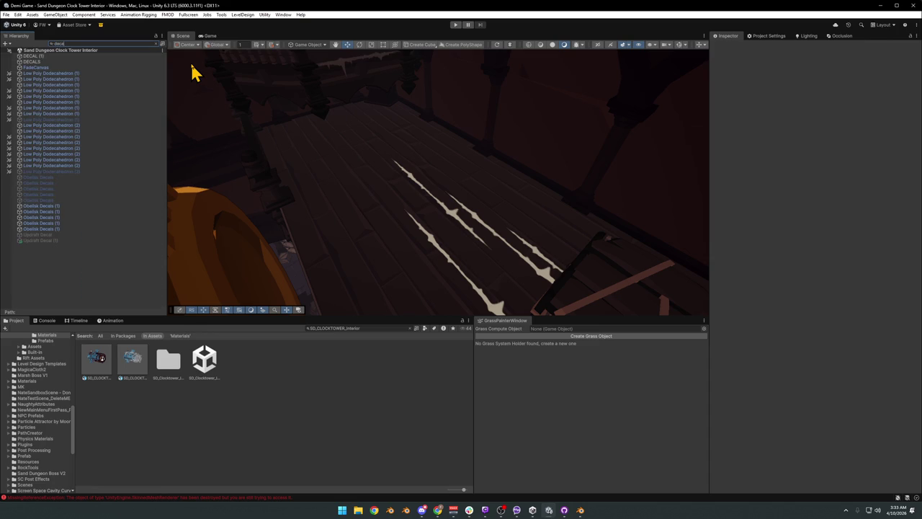
click(44, 62)
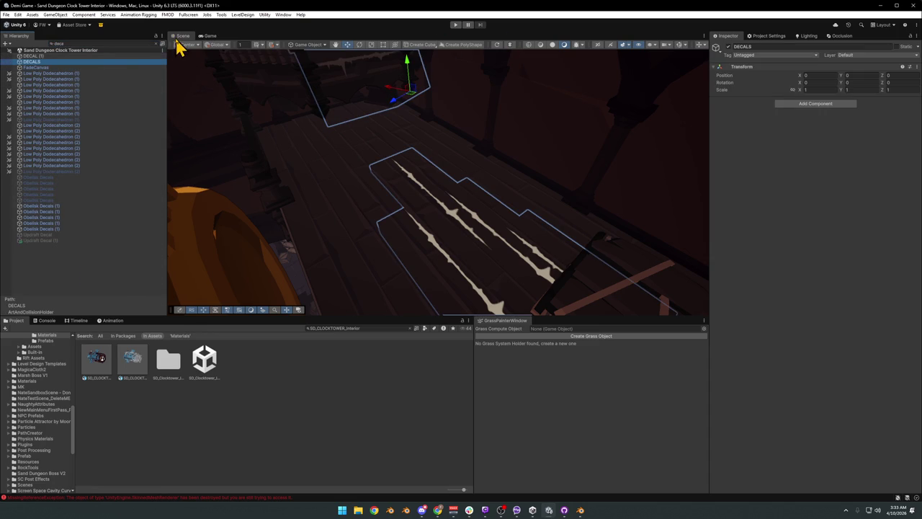
click(162, 44)
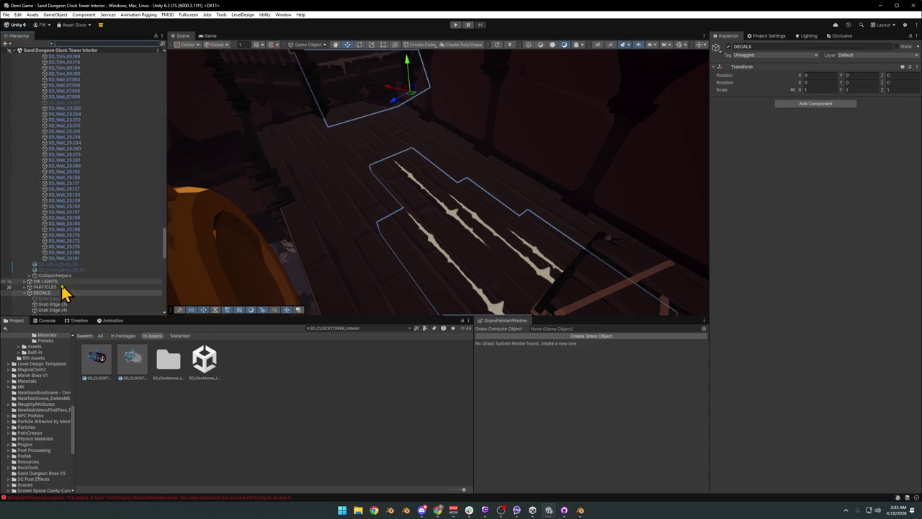
scroll(down, 3)
click(65, 290)
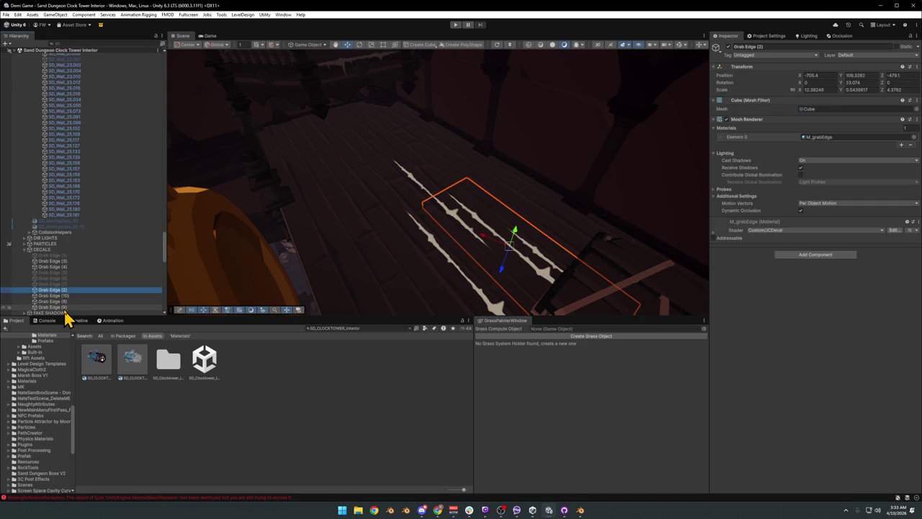
click(65, 306)
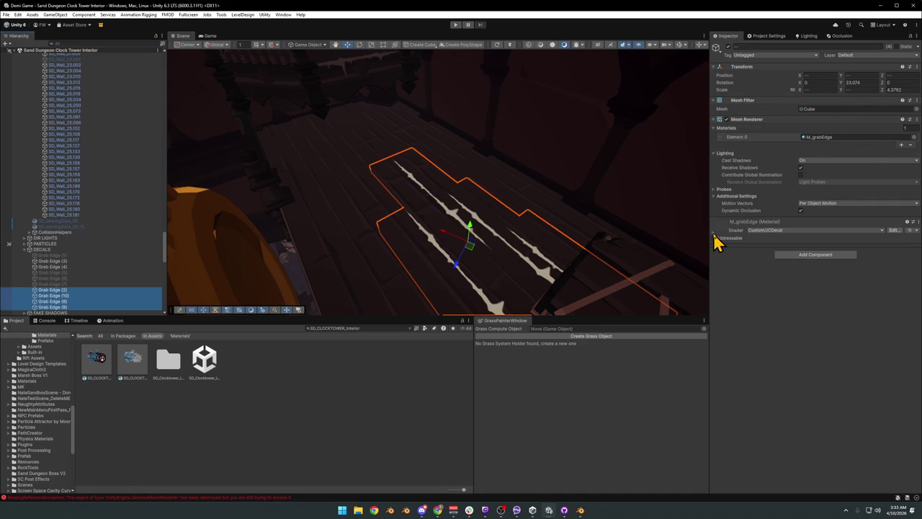
Step: Lower the decals' material Tint alpha from 70 to 13
click(714, 238)
click(900, 294)
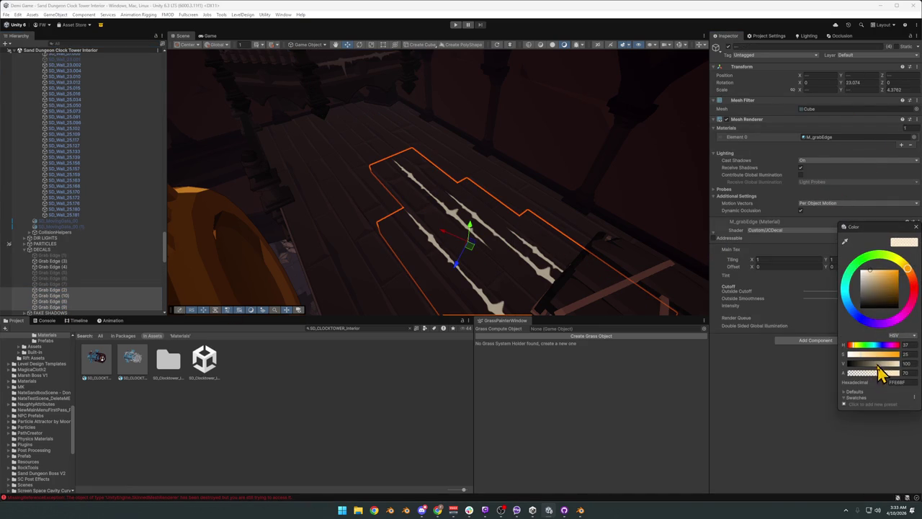
drag(884, 377, 857, 378)
drag(591, 274, 391, 443)
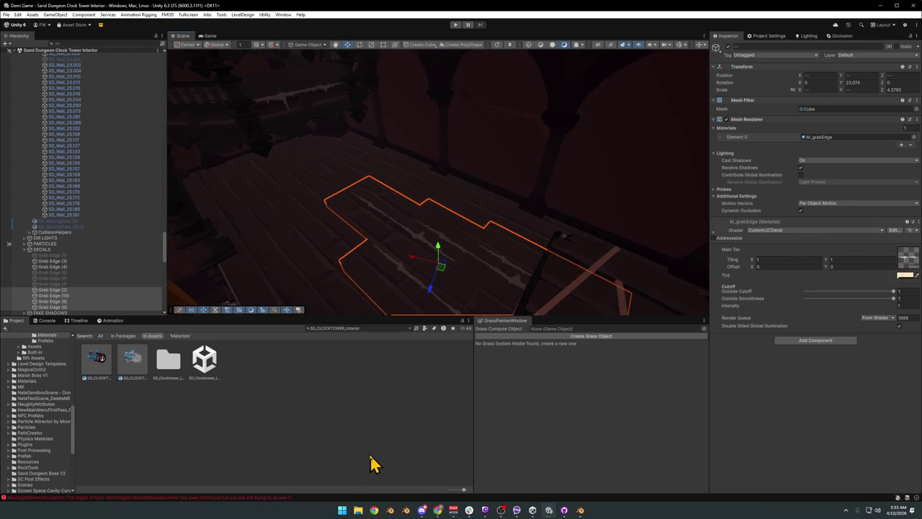
click(391, 442)
drag(463, 179, 389, 232)
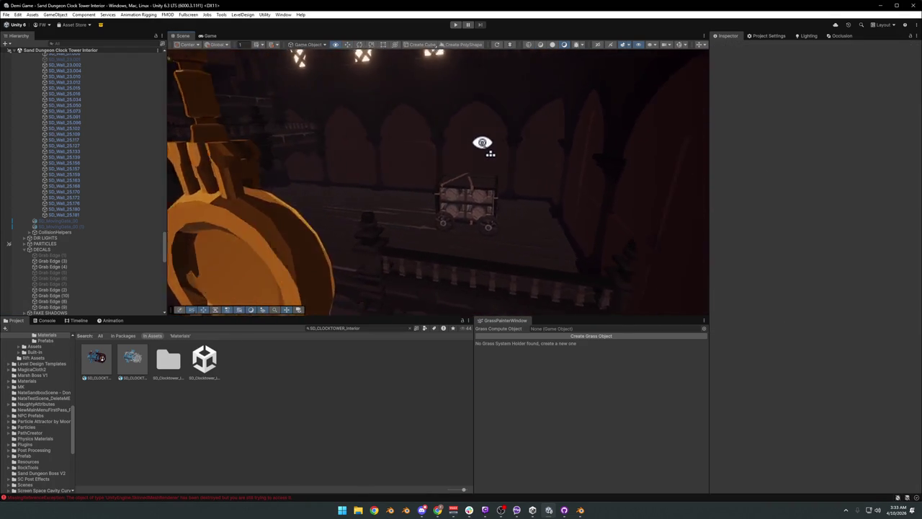
Step: Enable the Mesh Renderer on the Hazard Cylinder under Dng01_PendulumHazard_00
click(389, 232)
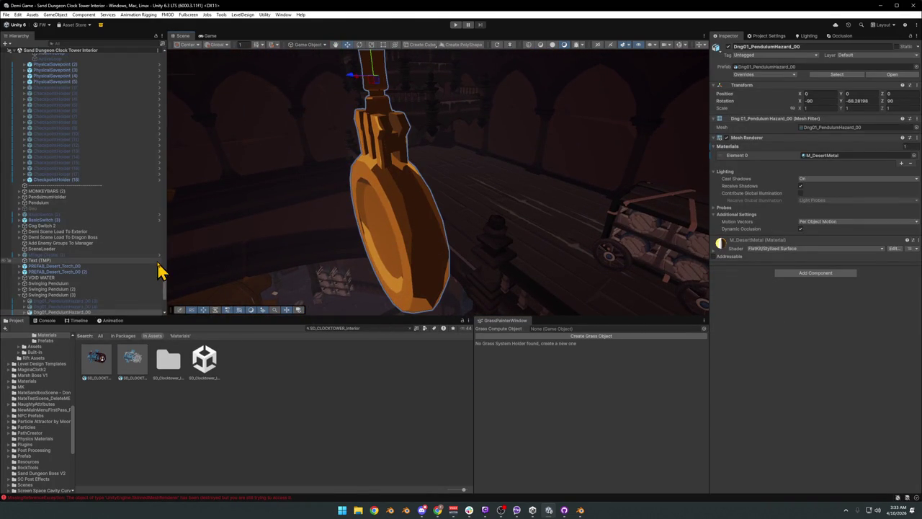
scroll(down, 3)
click(29, 269)
click(25, 269)
click(34, 275)
click(61, 281)
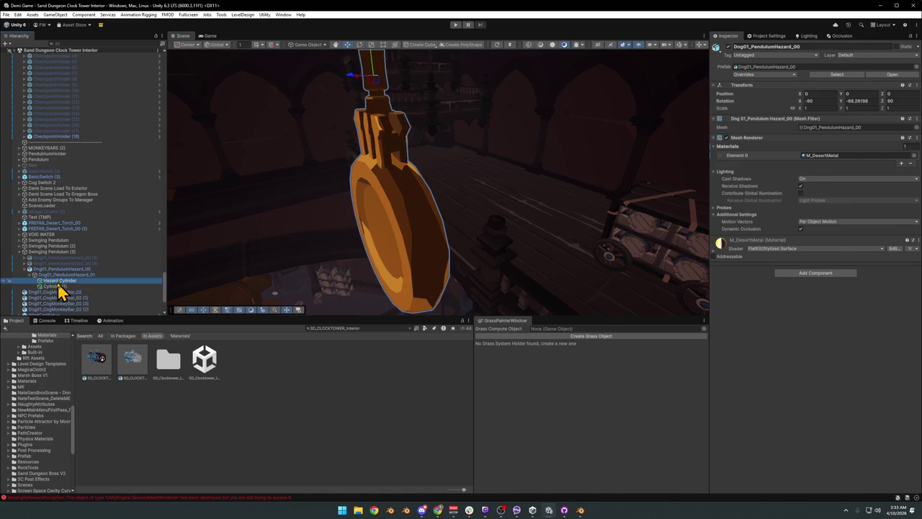
click(727, 119)
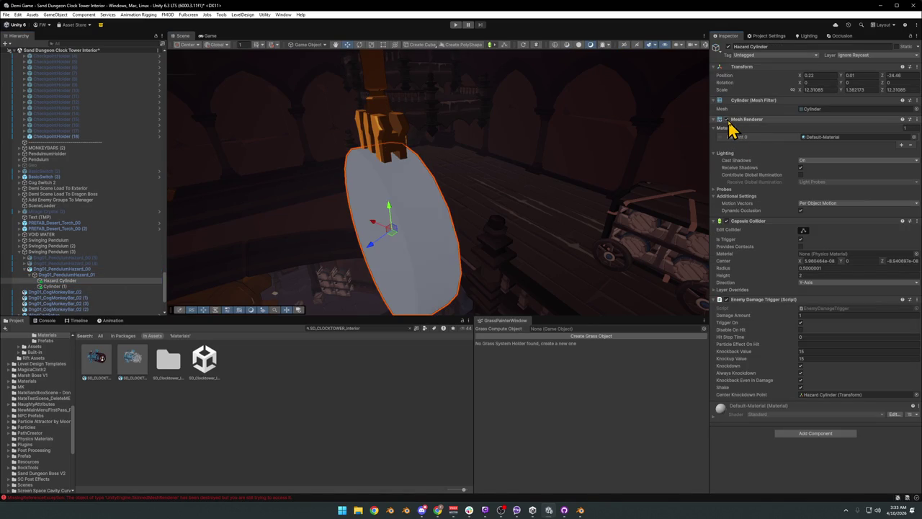
Step: Frame Cylinder (1) and orbit the view to inspect the hazard cylinders
drag(552, 206, 494, 200)
double_click(63, 286)
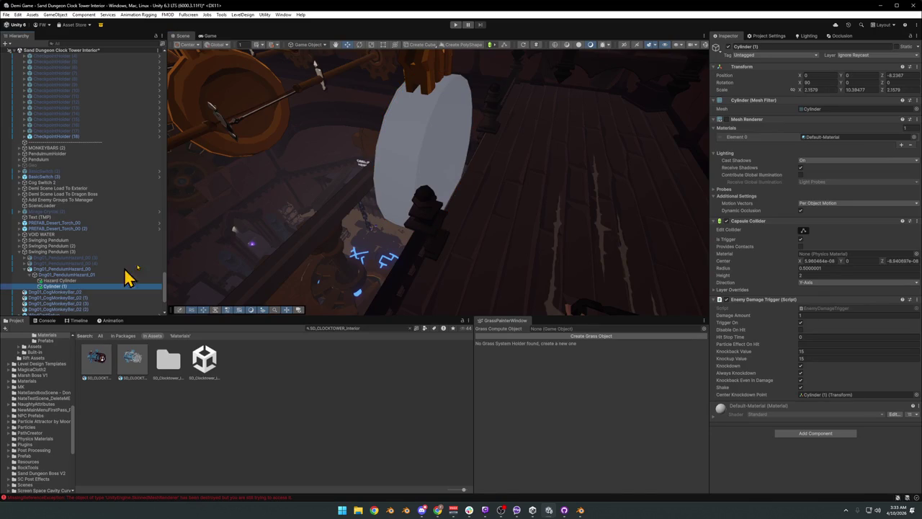
drag(305, 175, 334, 144)
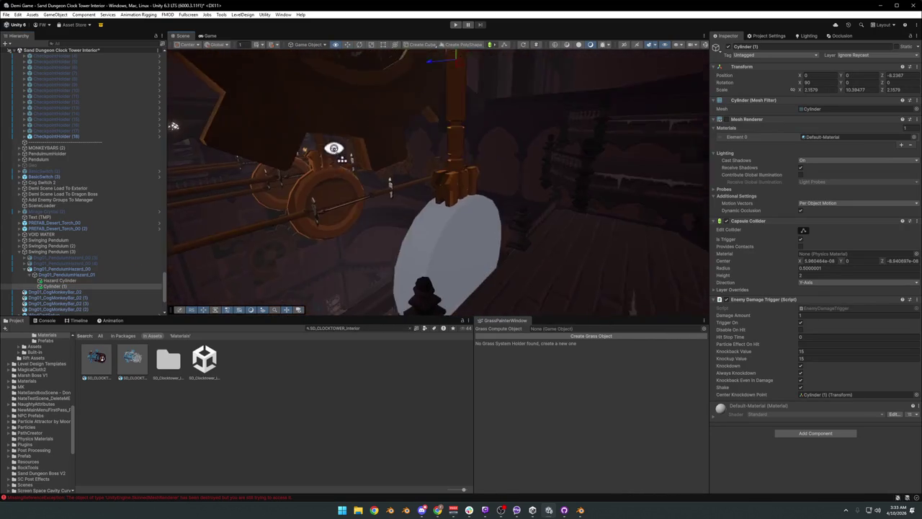
click(72, 283)
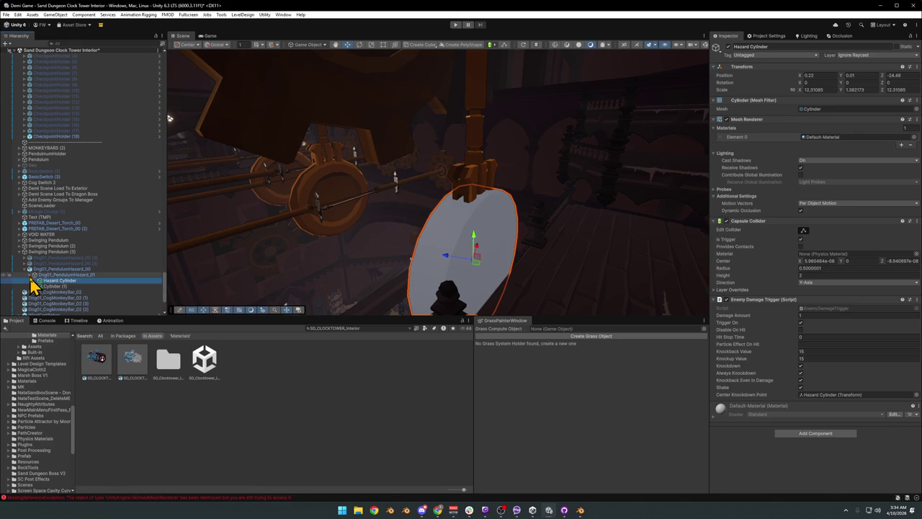
Step: Collapse the pendulum hazard, check the Dng01_CogMonkeyBar_02 objects, clear the selection, and enter play mode
click(29, 269)
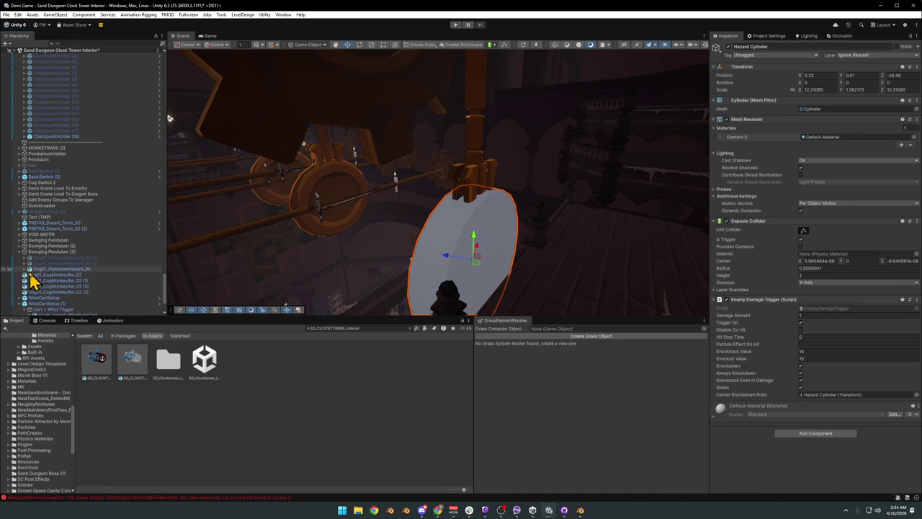
click(34, 276)
click(38, 280)
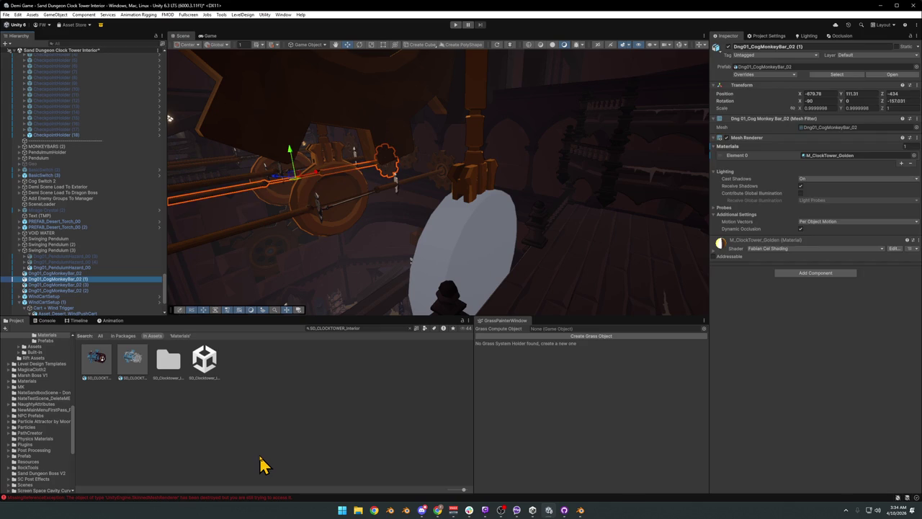
click(261, 465)
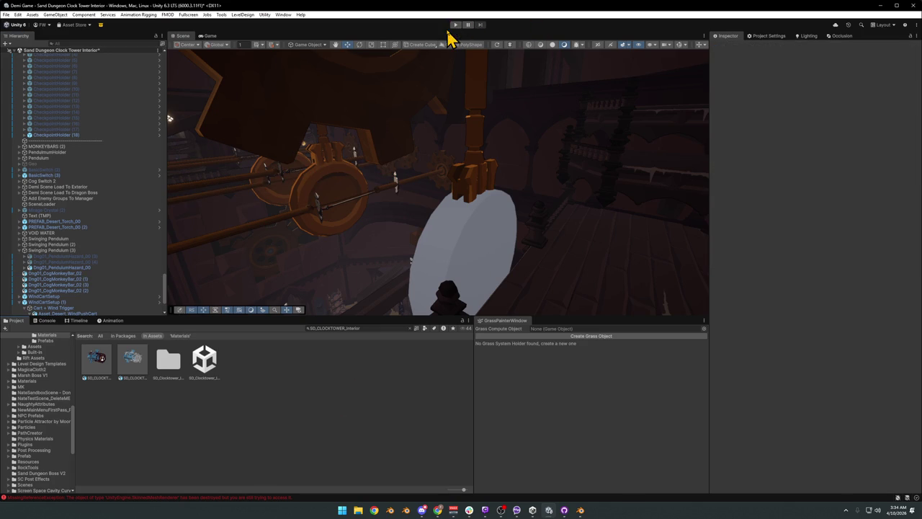
scroll(down, 3)
click(454, 25)
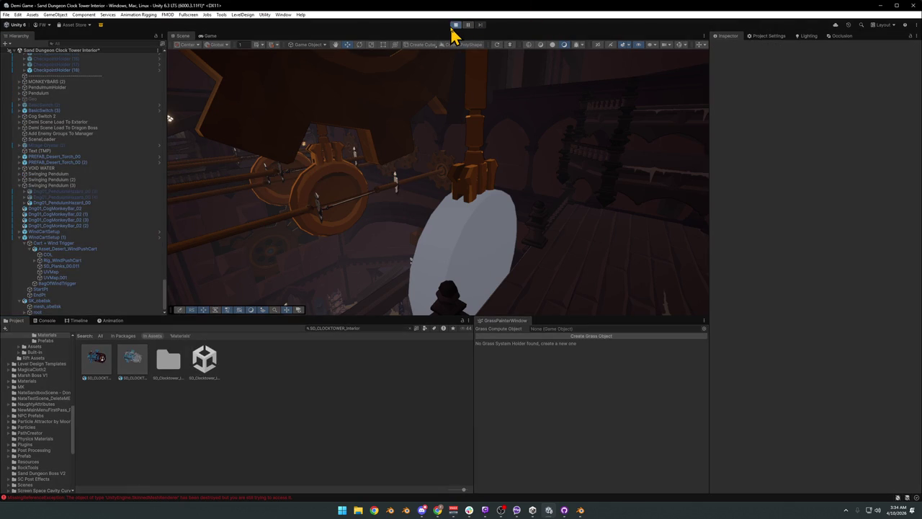
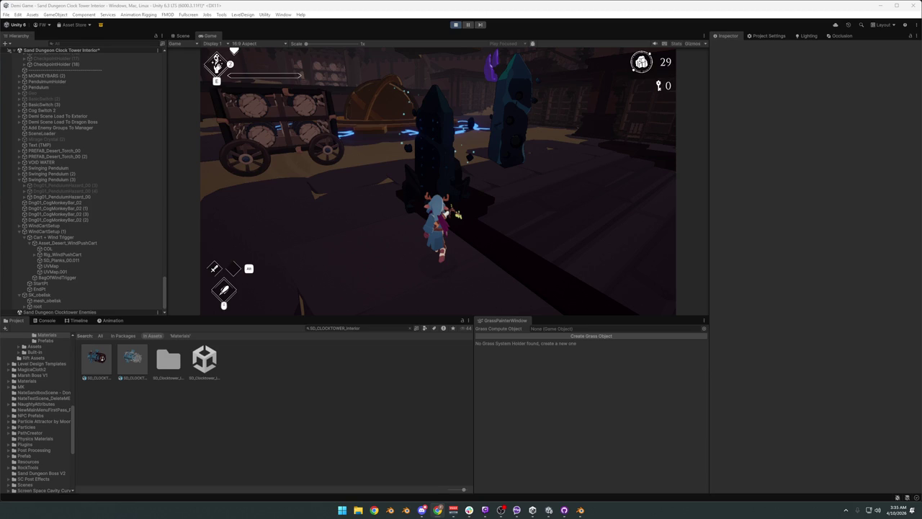
Step: Fullscreen the Game view and run over the blue platform, sun-emblem door, ledge and crate, then jump the gap
key(F10)
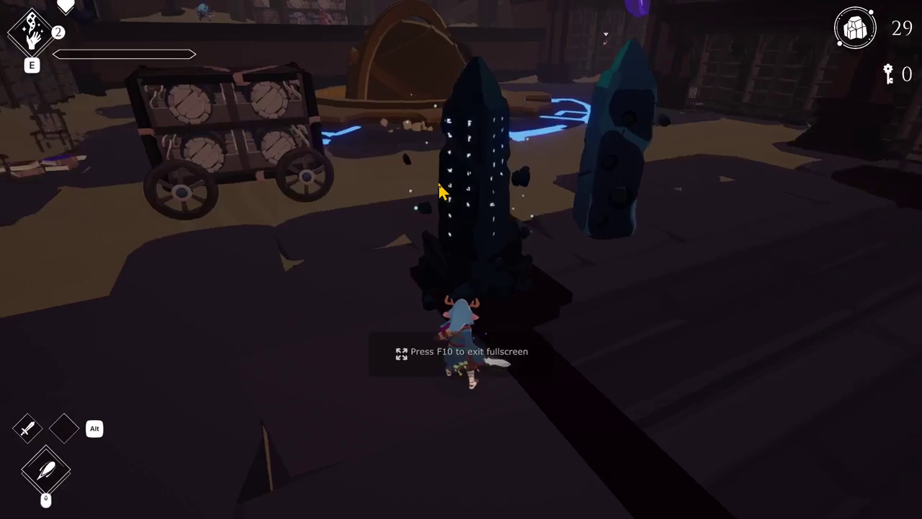
key(w)
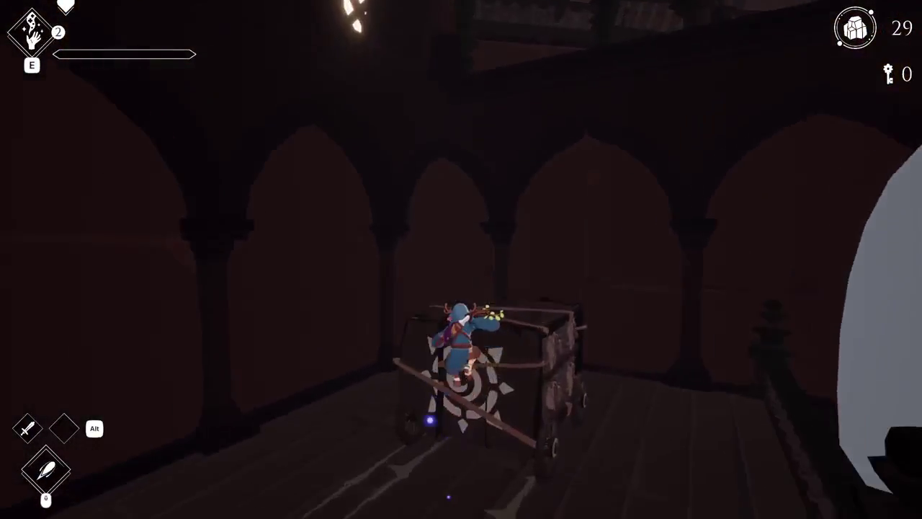
key(w)
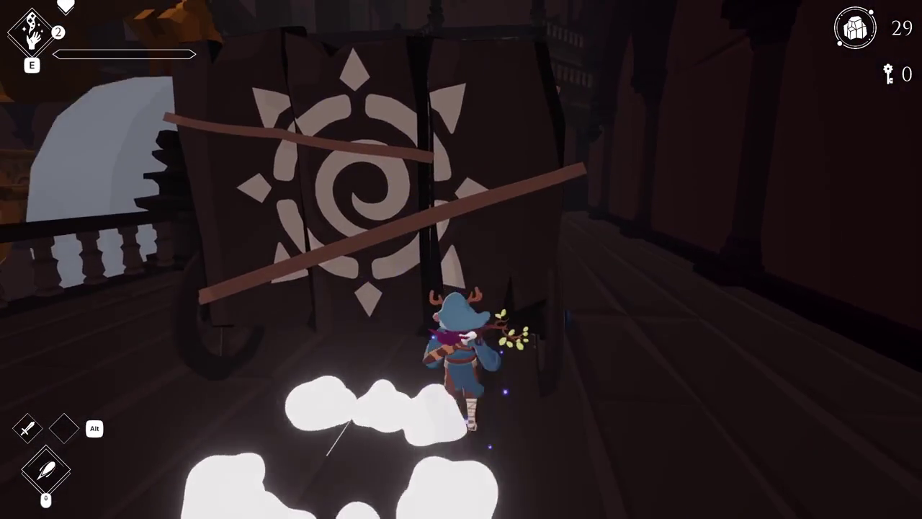
key(w)
key(space)
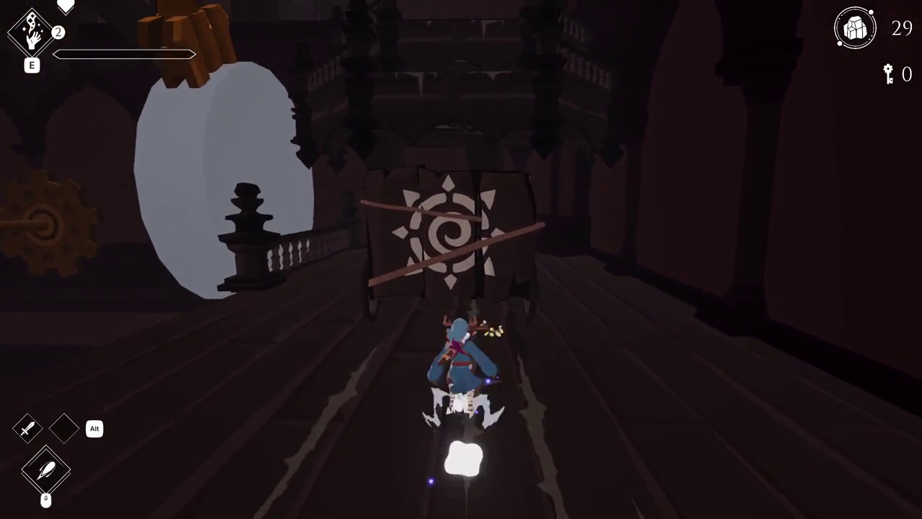
key(w)
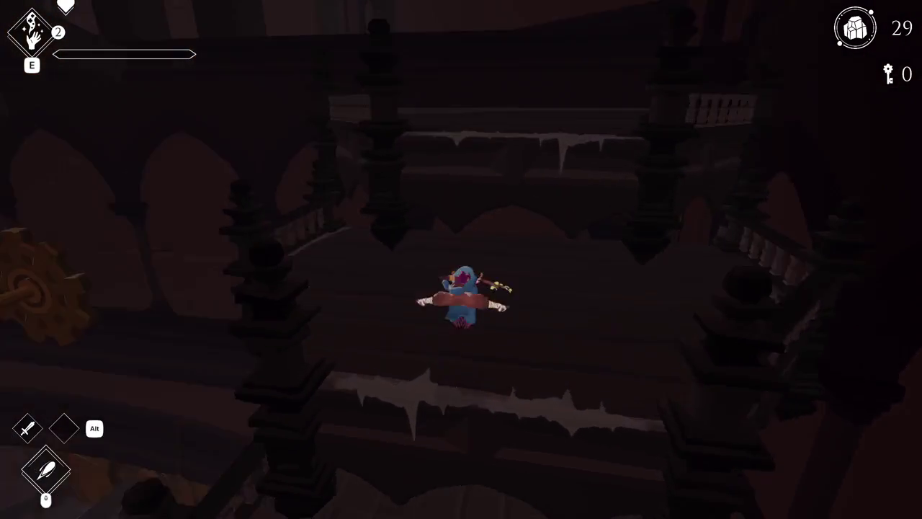
key(w)
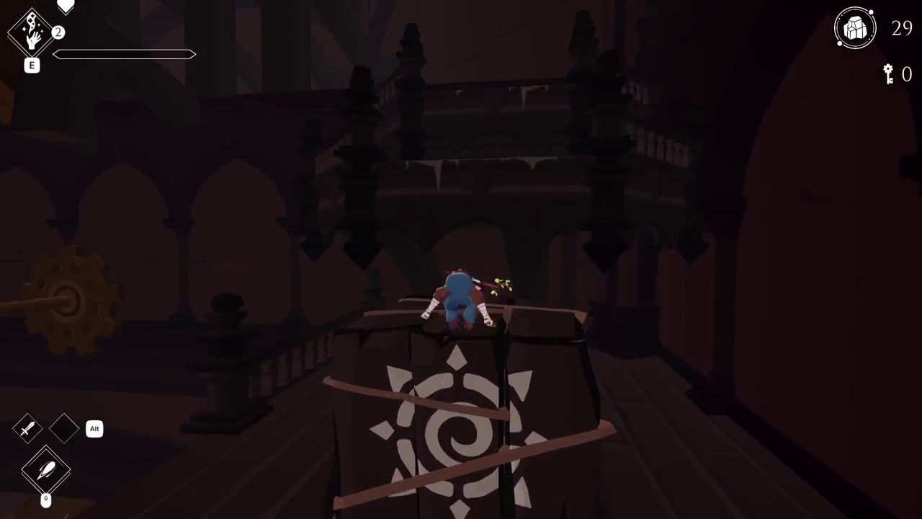
key(w)
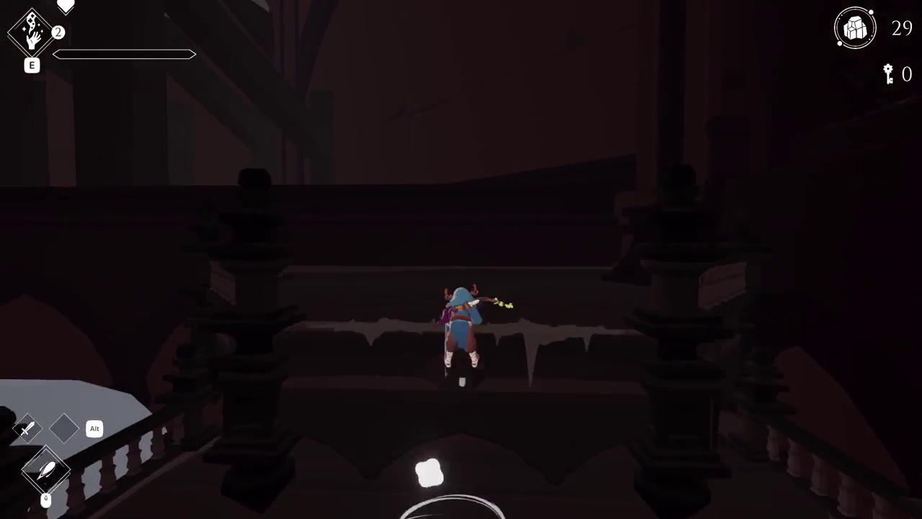
key(w)
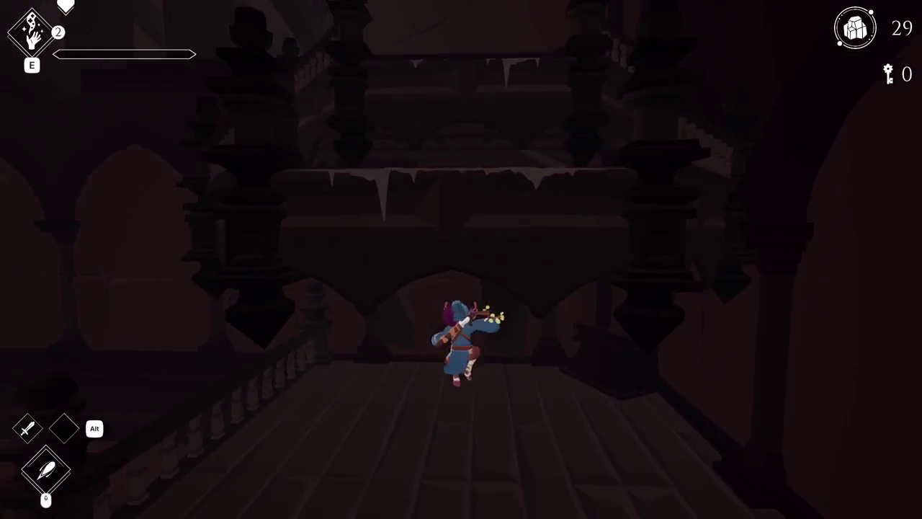
key(w)
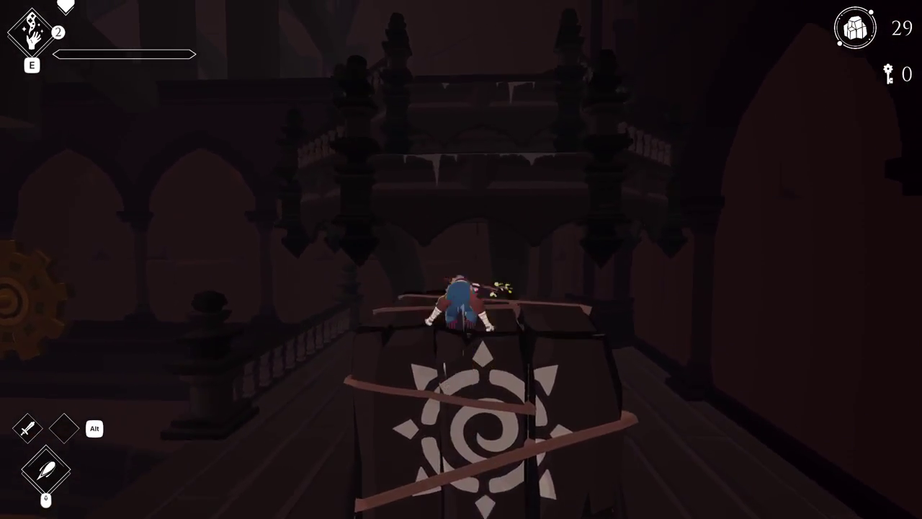
key(w)
key(space)
key(shift)
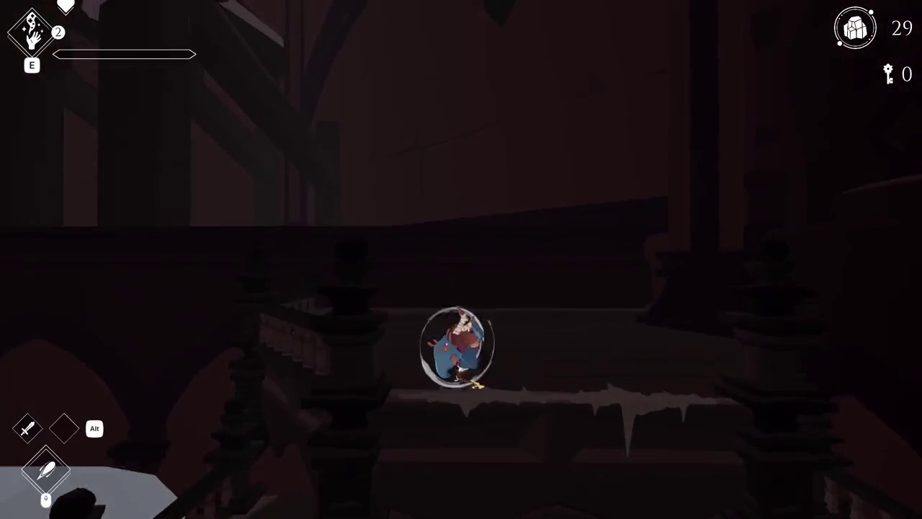
Step: Run and dodge-roll right along the railing-lined walkway, leaping up beside the dark pillar
key(d)
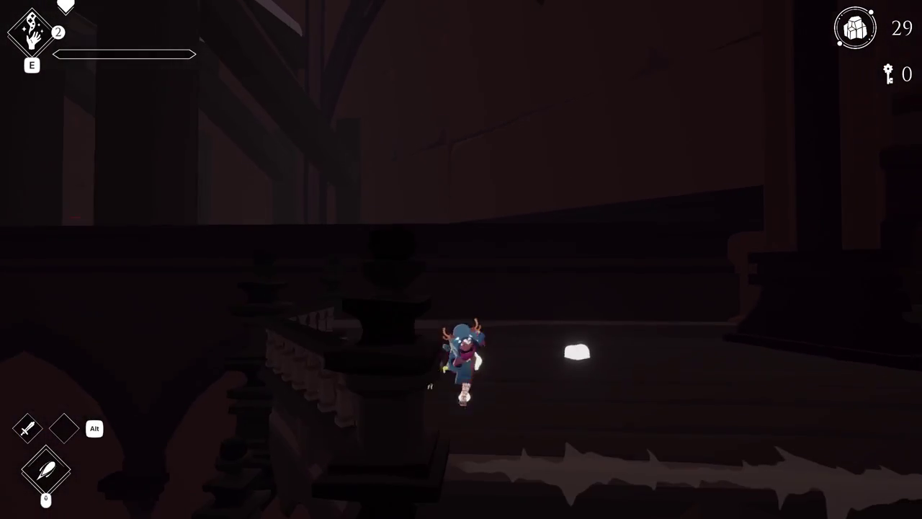
key(w)
key(shift)
key(space)
key(shift)
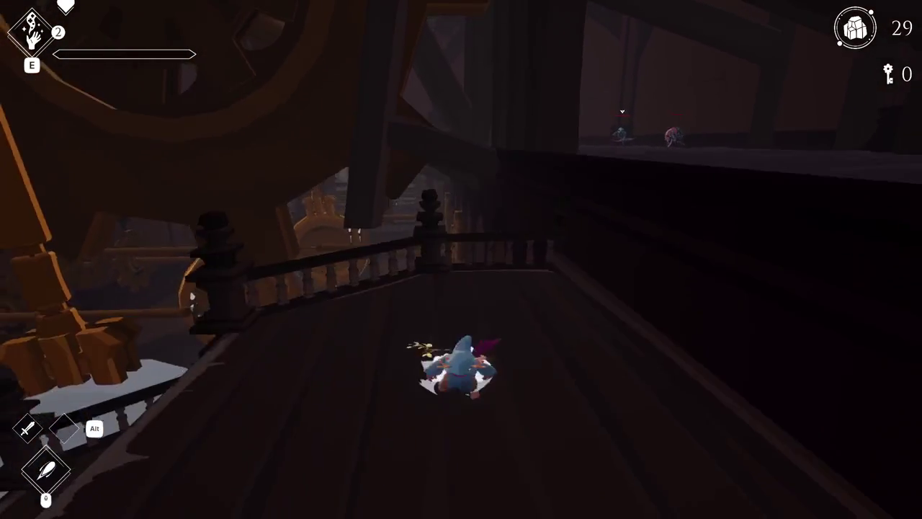
key(shift)
key(shift)
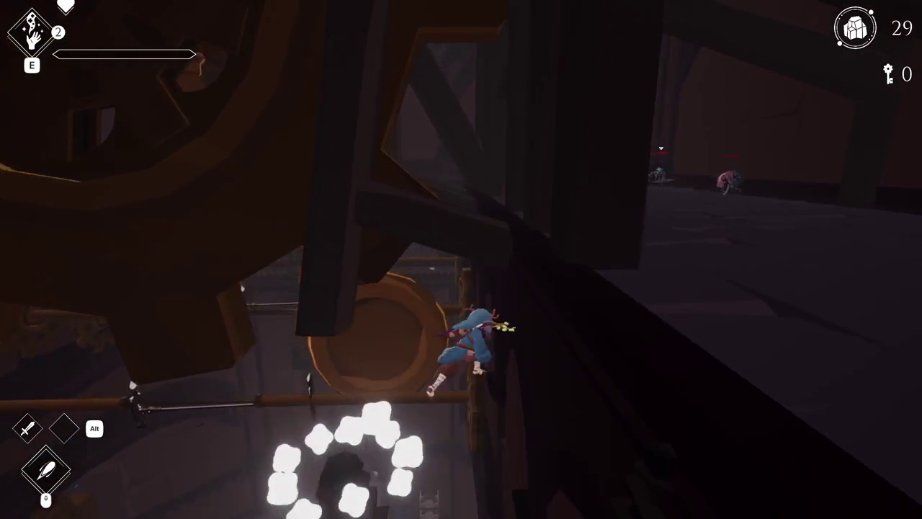
key(space)
key(space)
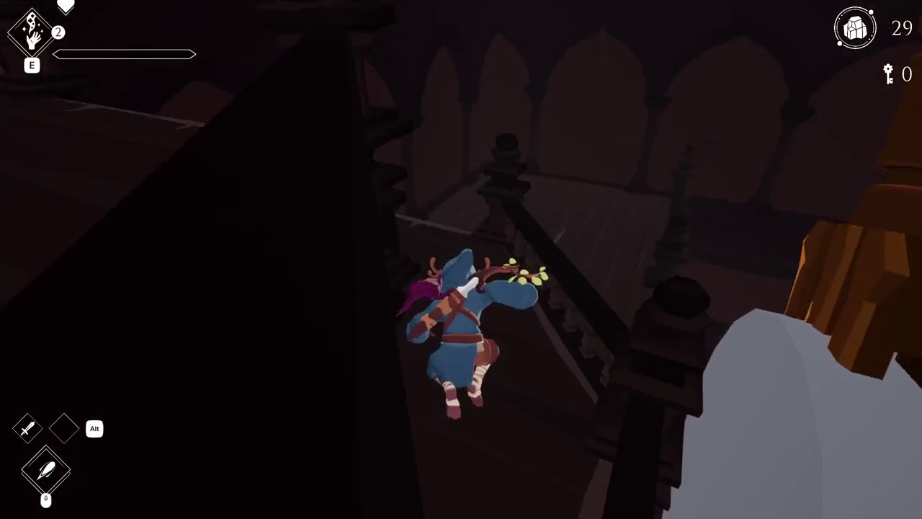
Step: Drop to the lower walkway, dash across, climb and leave the pillar, then pause the game
key(shift)
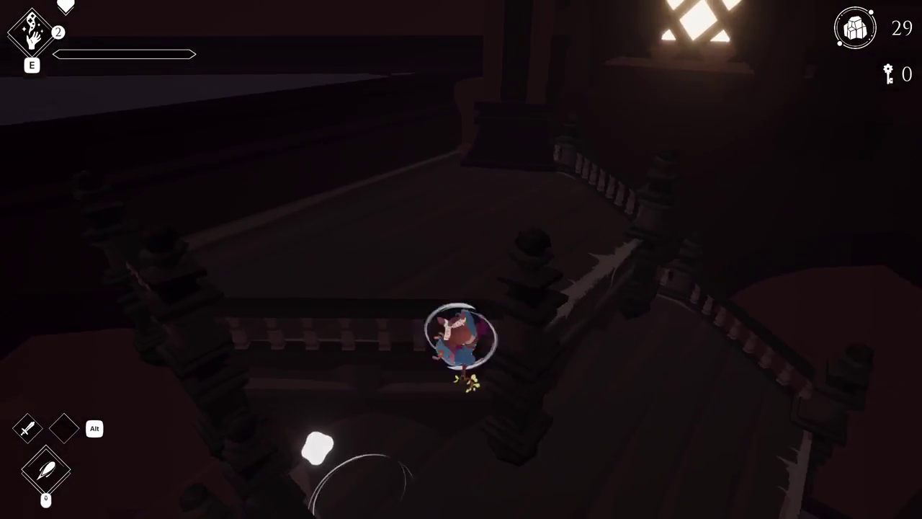
key(shift)
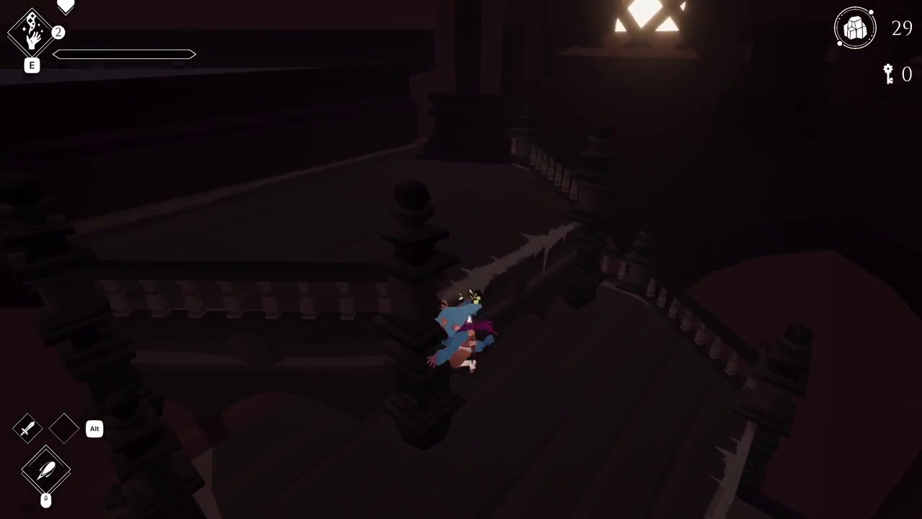
key(shift)
key(space)
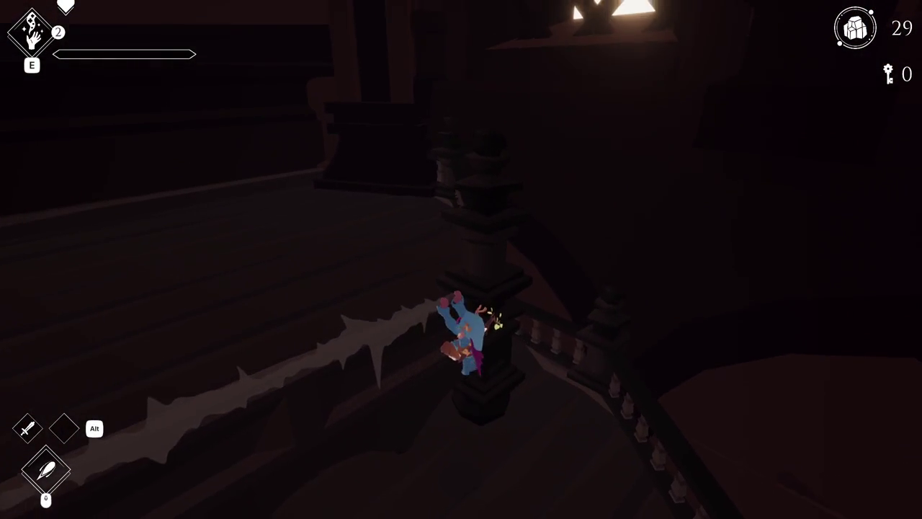
key(shift)
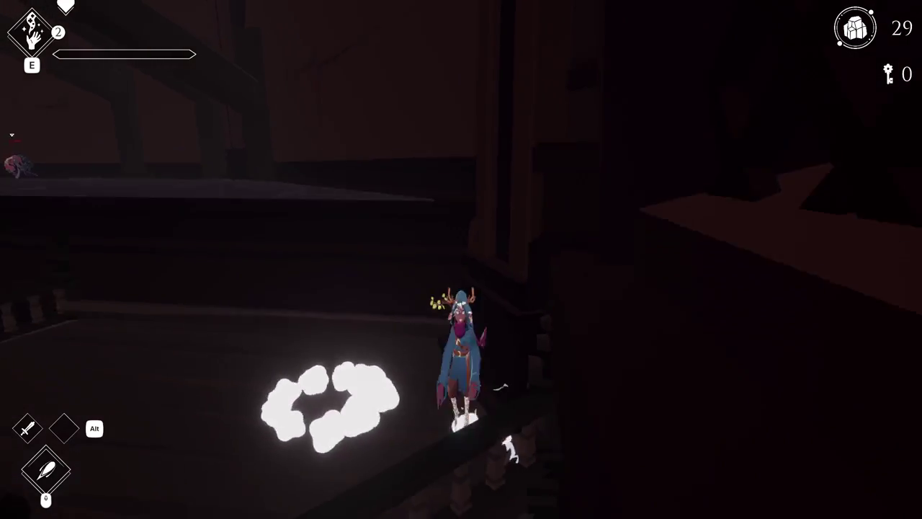
key(shift)
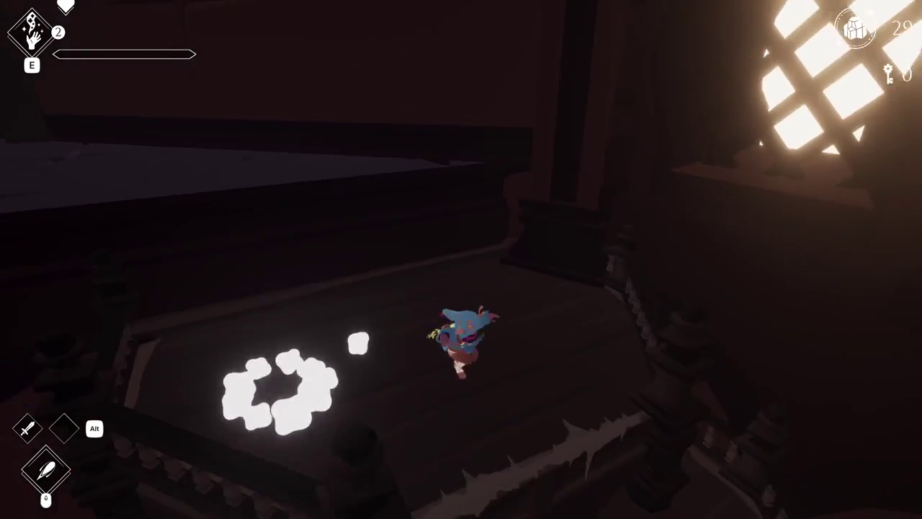
key(Escape)
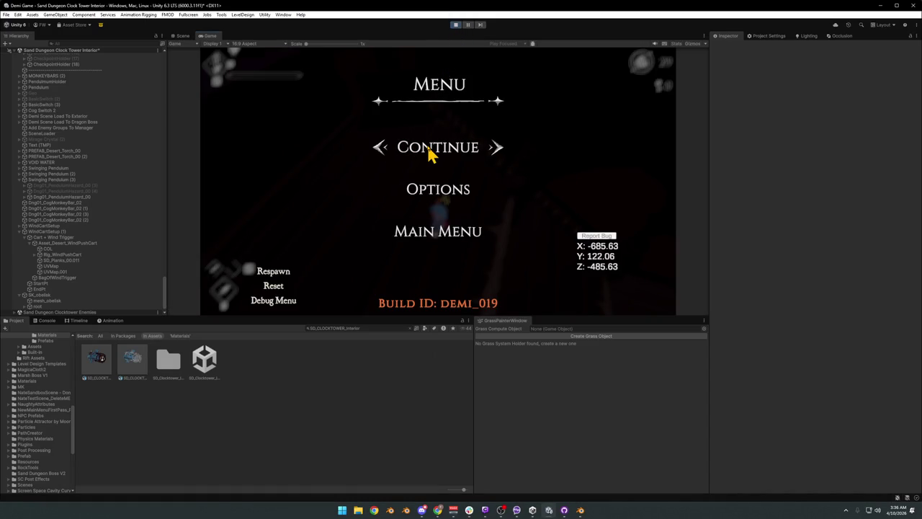
Step: Resume fullscreen play, run to the three enemies and fight the large enemy with combos
click(430, 153)
key(F10)
key(w)
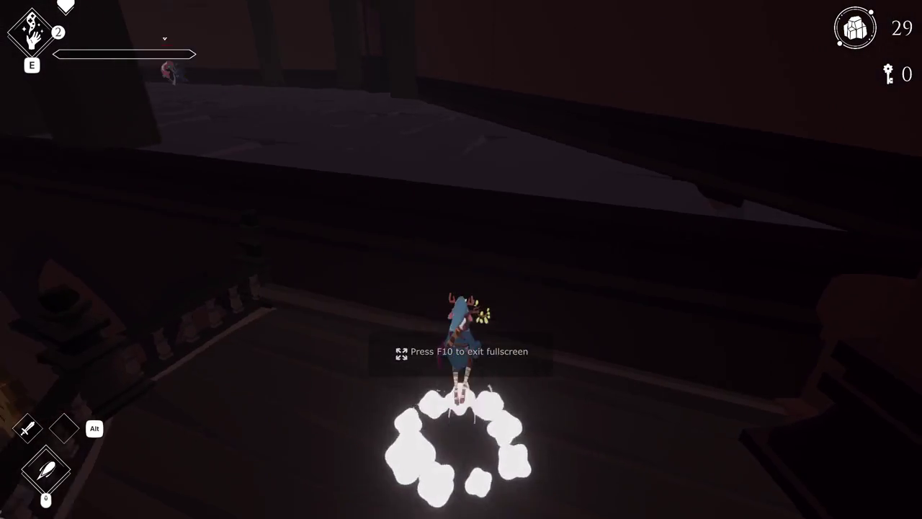
key(w)
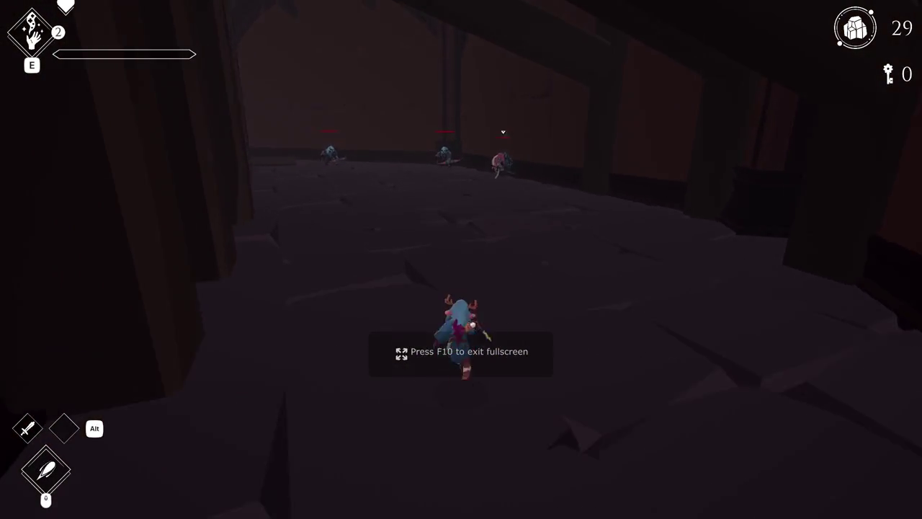
key(w)
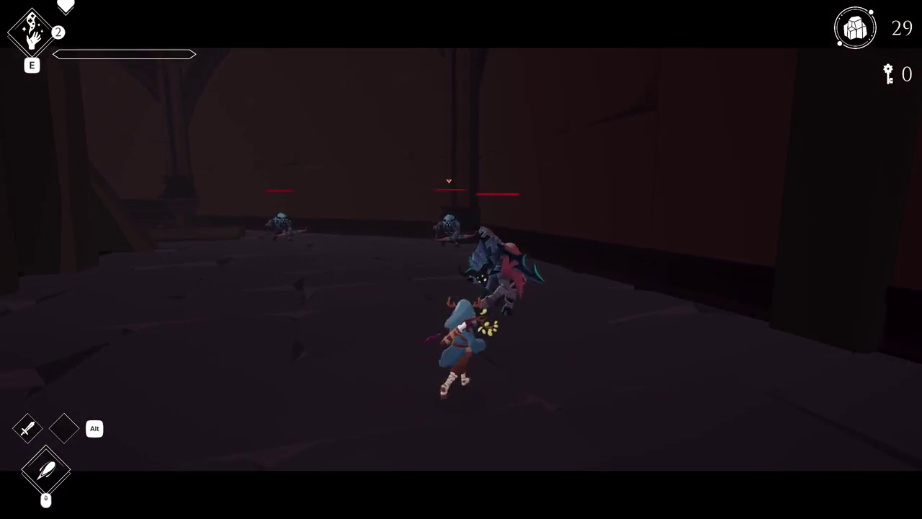
key(w)
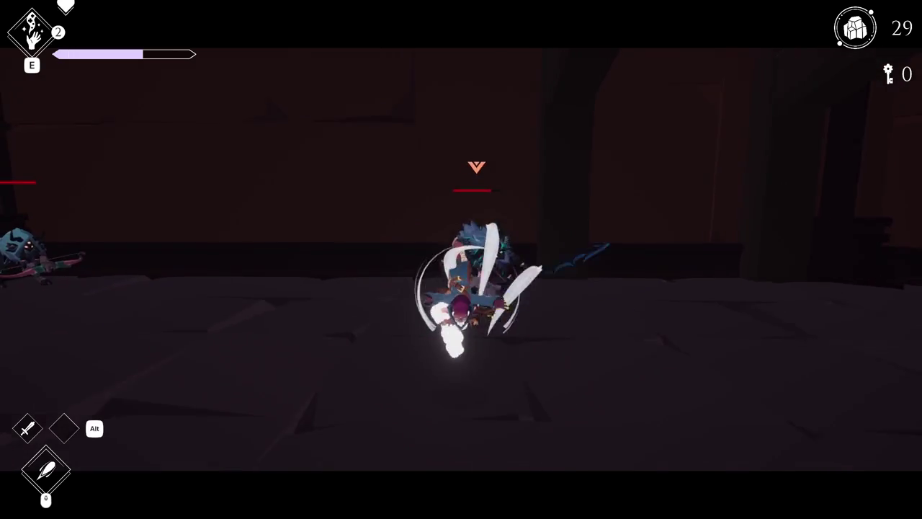
key(space)
key(w)
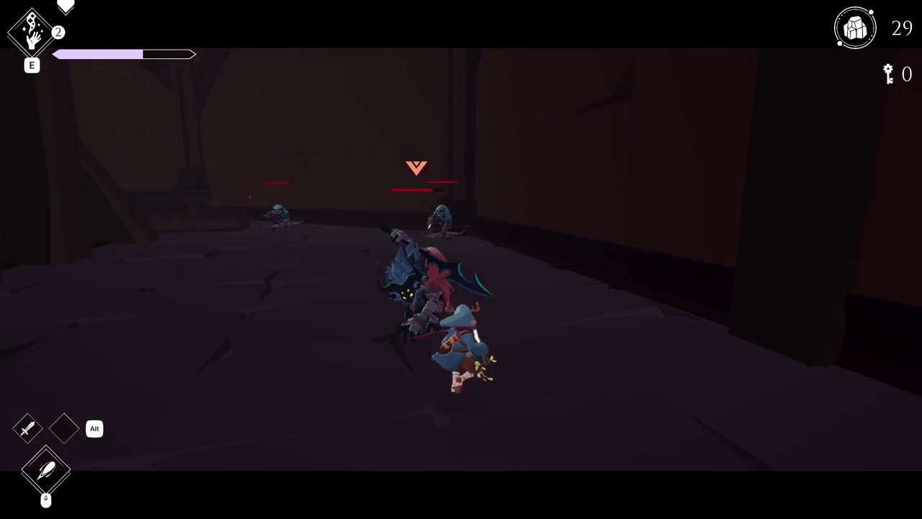
key(w)
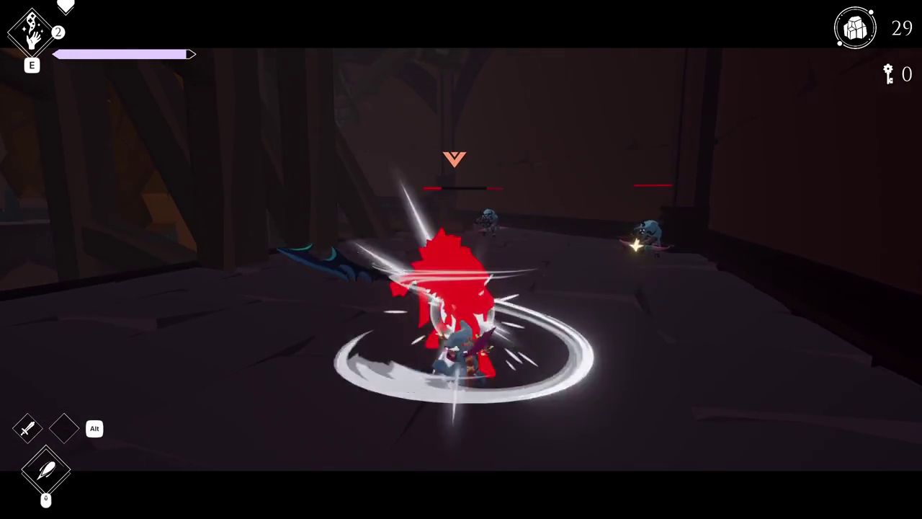
key(w)
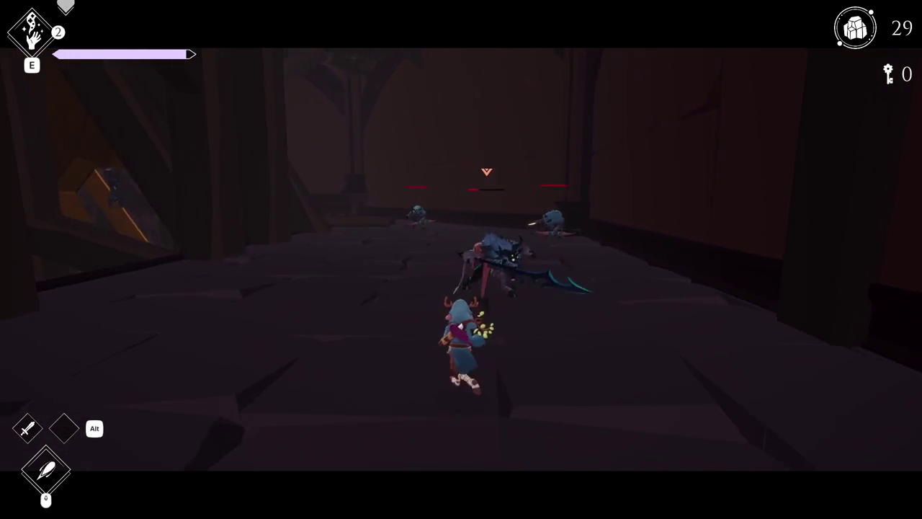
key(w)
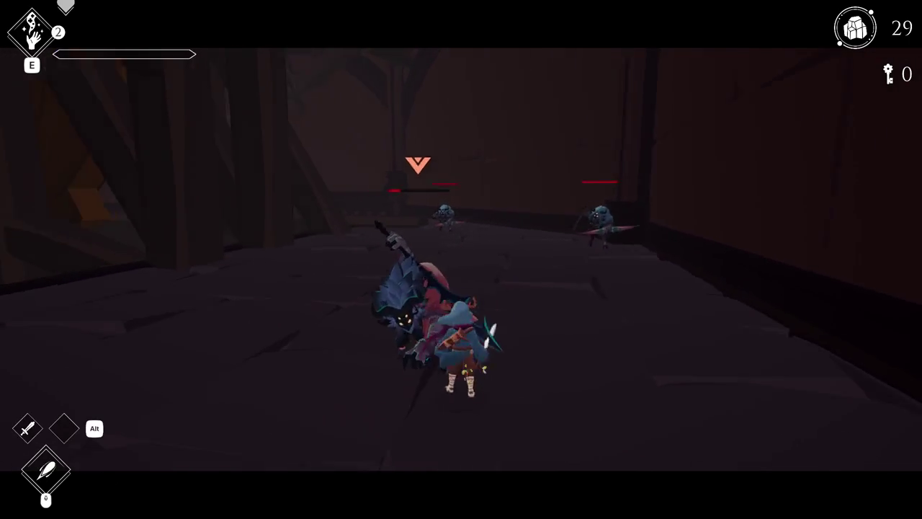
Step: Slash and dodge-roll through the remaining enemies until the last one is defeated
click(461, 259)
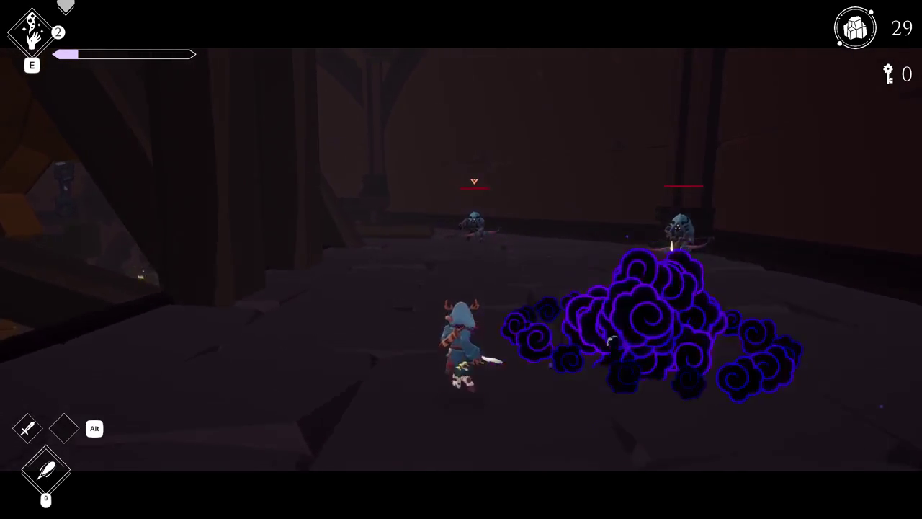
key(space)
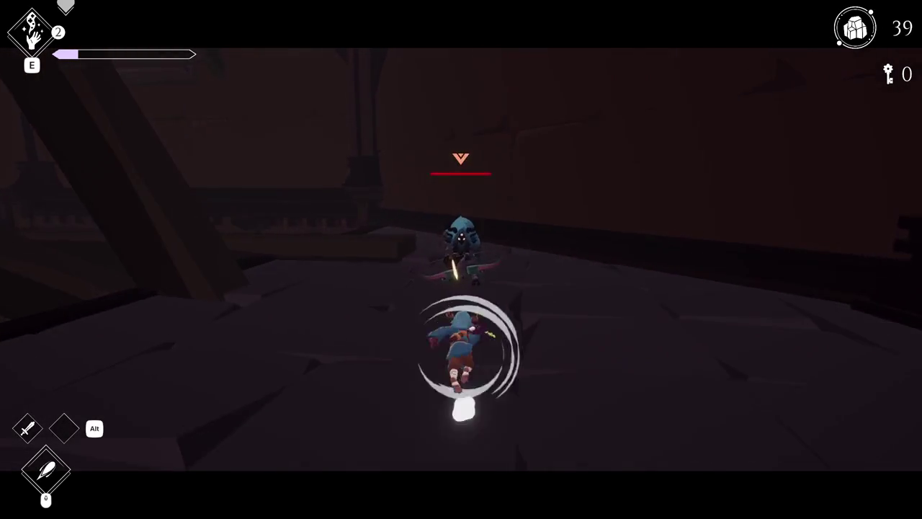
click(461, 259)
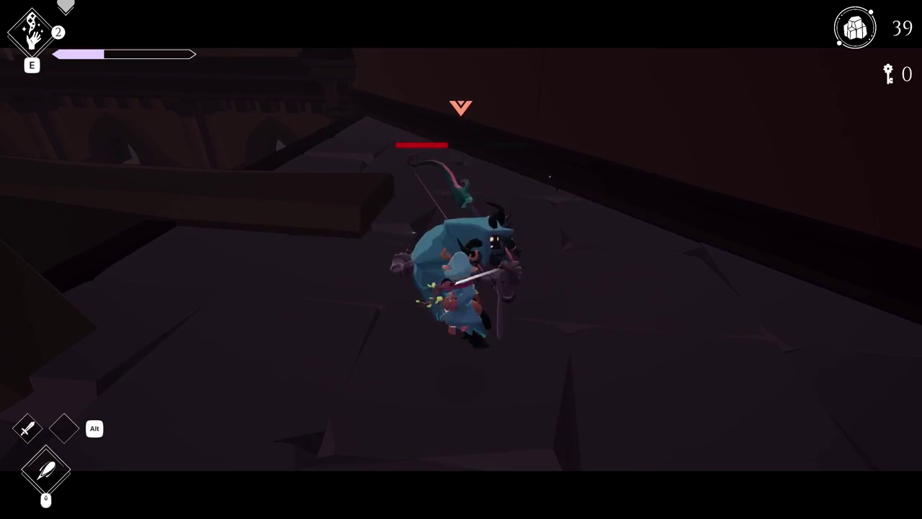
click(461, 260)
click(461, 259)
key(space)
click(461, 259)
click(461, 259)
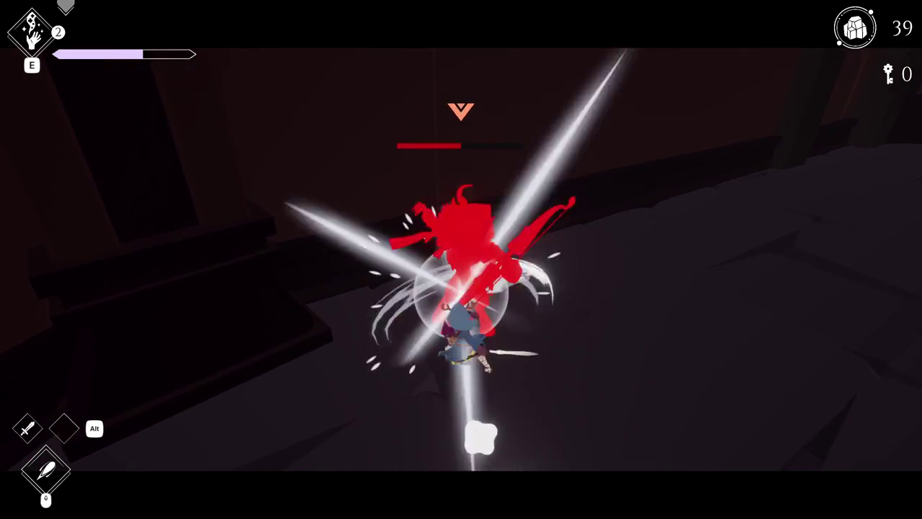
click(461, 260)
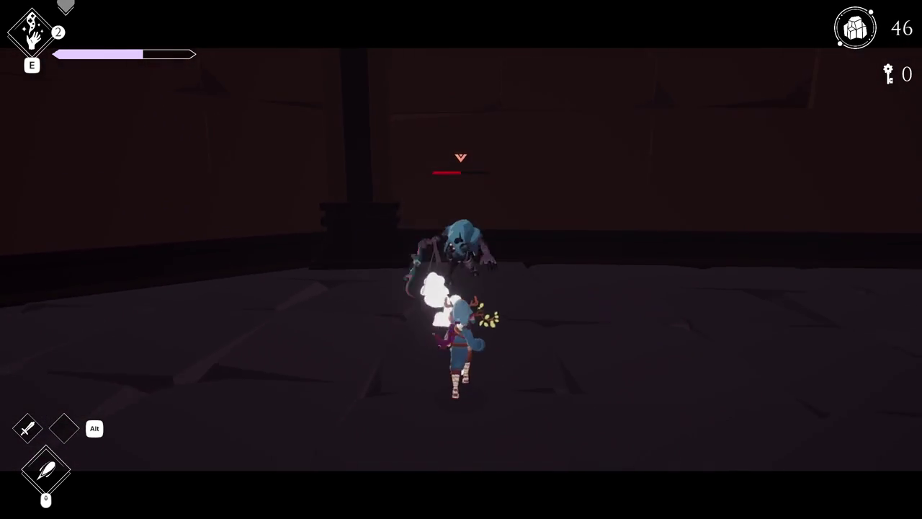
key(w)
key(space)
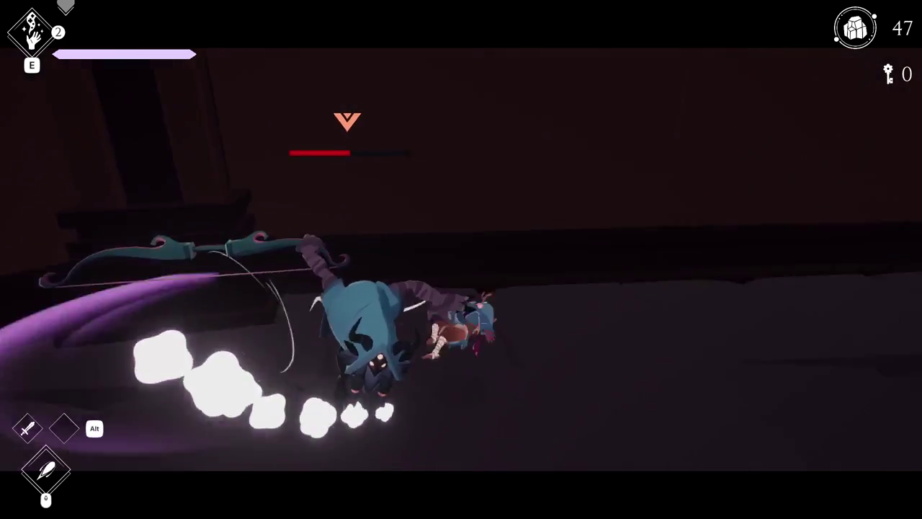
click(461, 260)
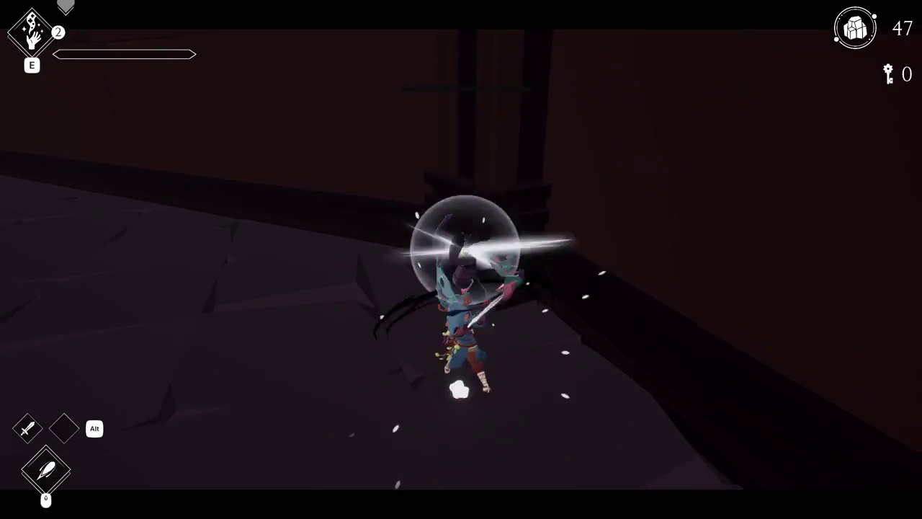
Step: Collect the crystals, cross the raised and sloped beams and ledges, then pause the game
key(w)
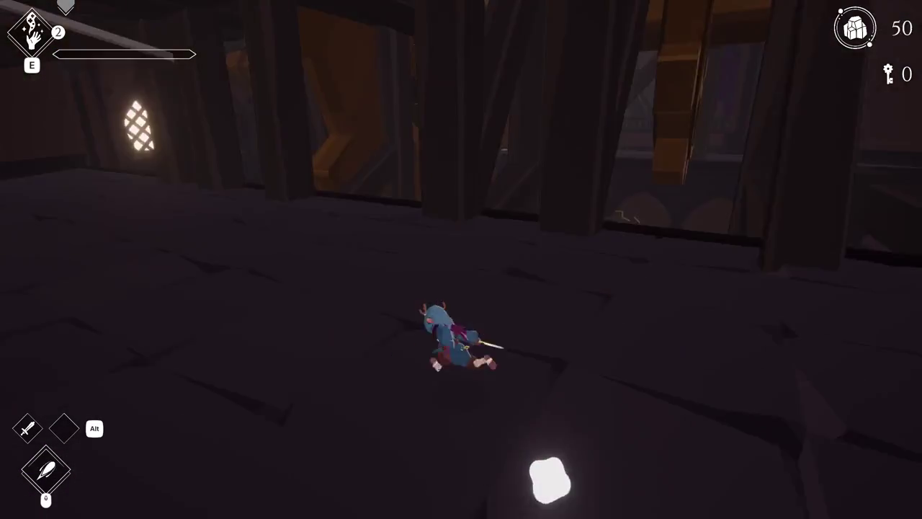
key(space)
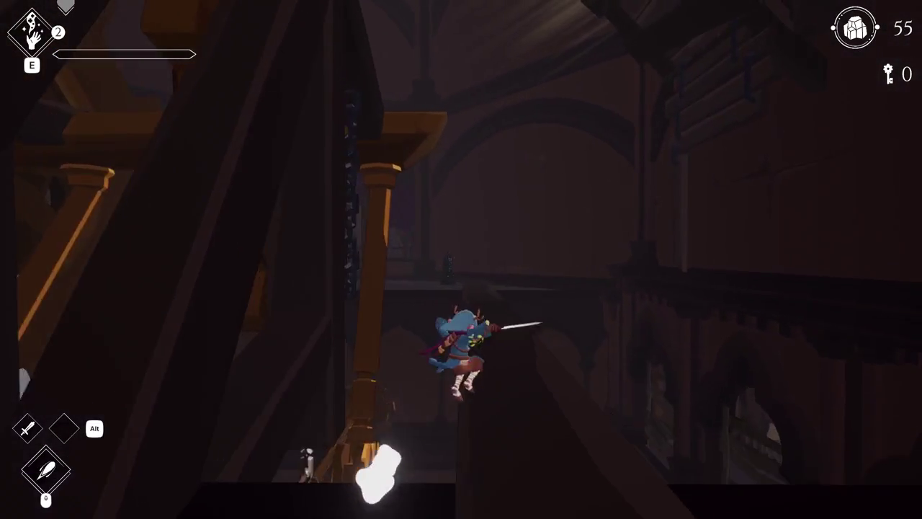
key(w)
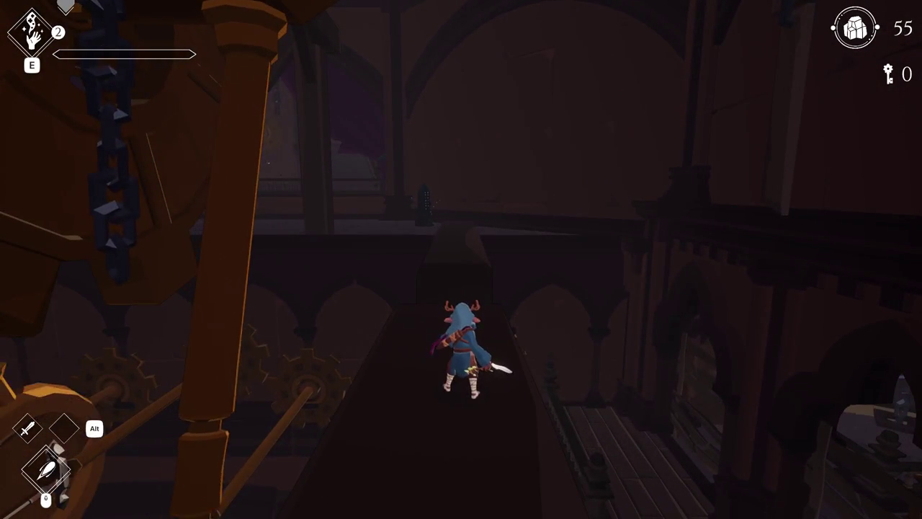
key(w)
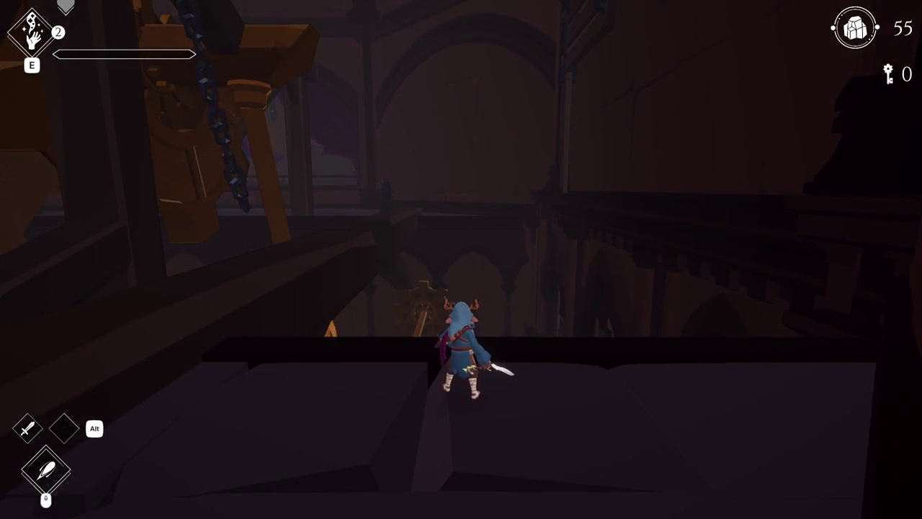
key(a)
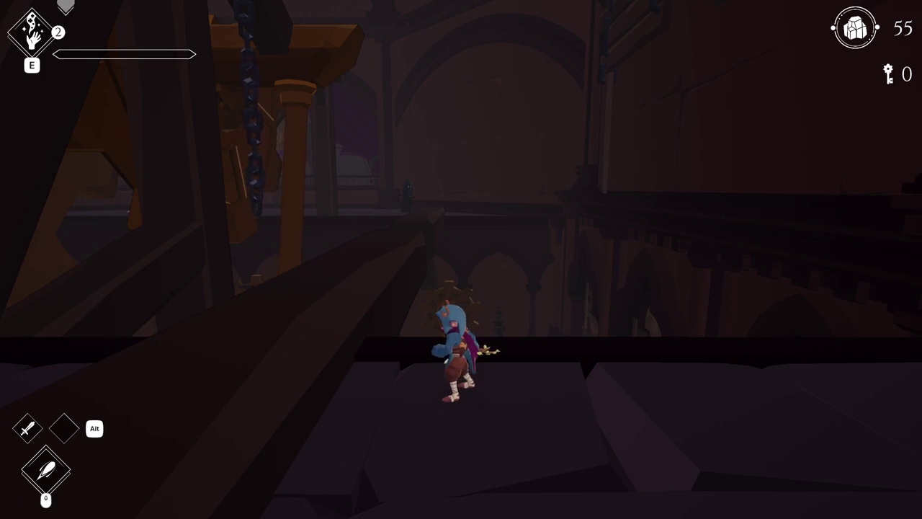
key(w)
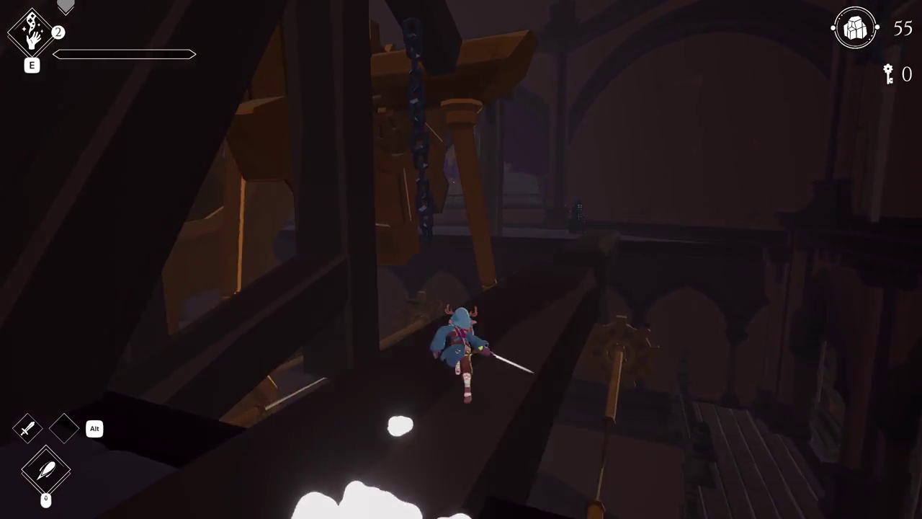
key(w)
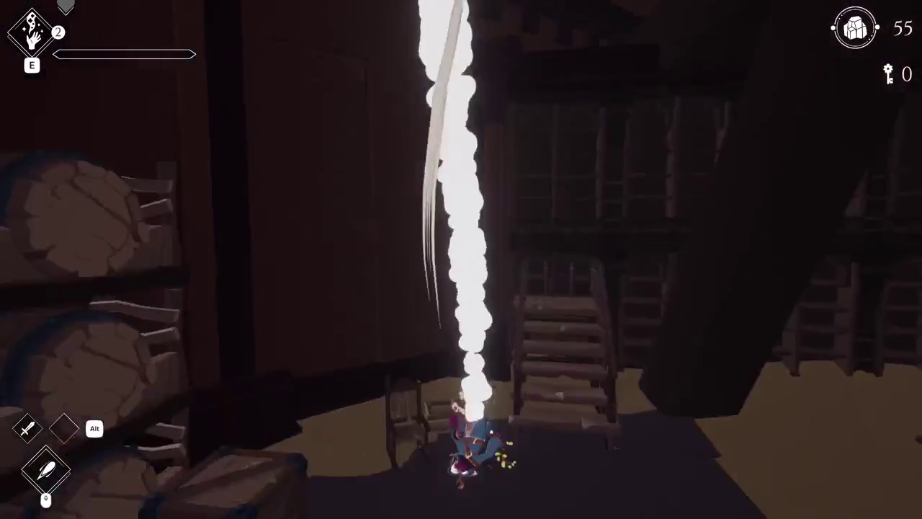
key(w)
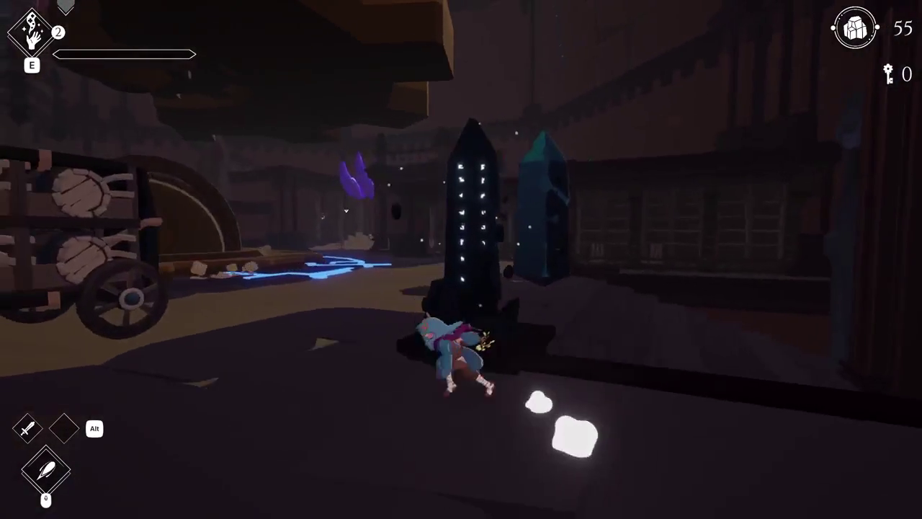
key(Escape)
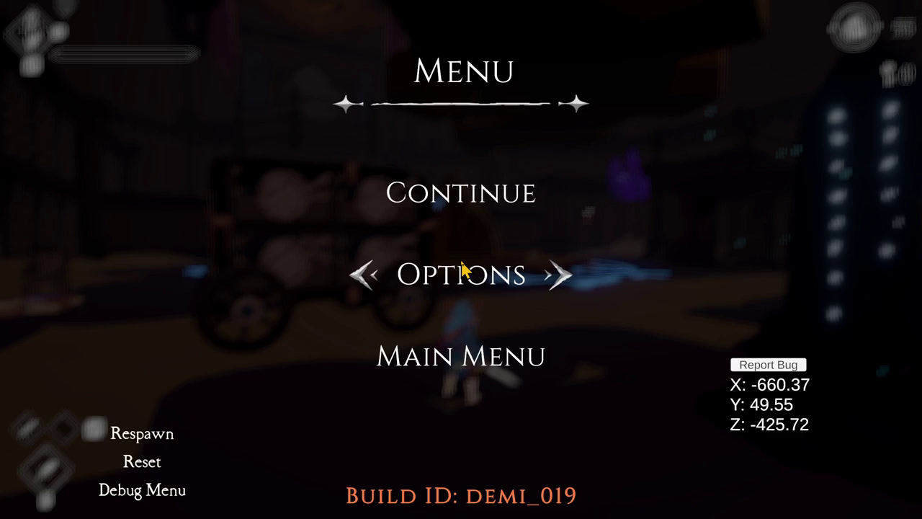
Step: Leave fullscreen with F11 and stop Play mode with Ctrl+P to return to the editor
key(F11)
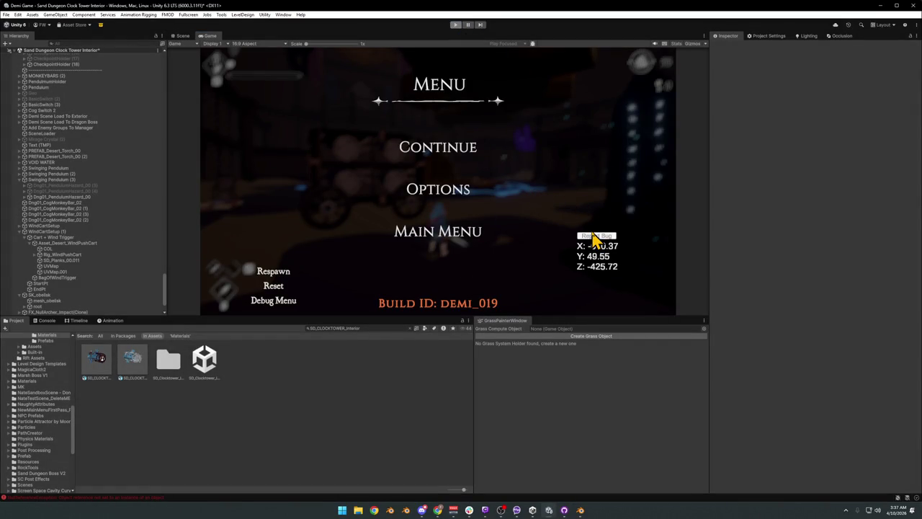
key(ctrl+p)
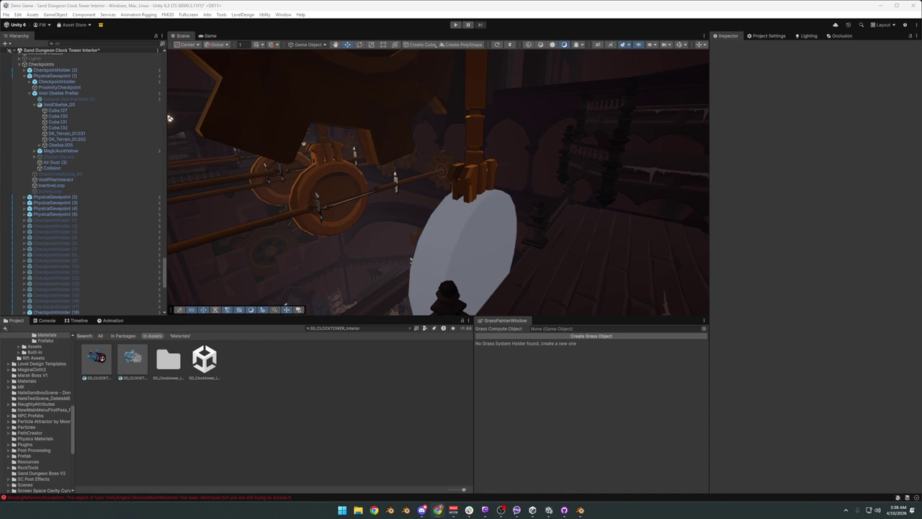
Step: Fly the Scene view past the stairs, lit windows and ceiling arches, then minimise Unity
drag(226, 230, 593, 204)
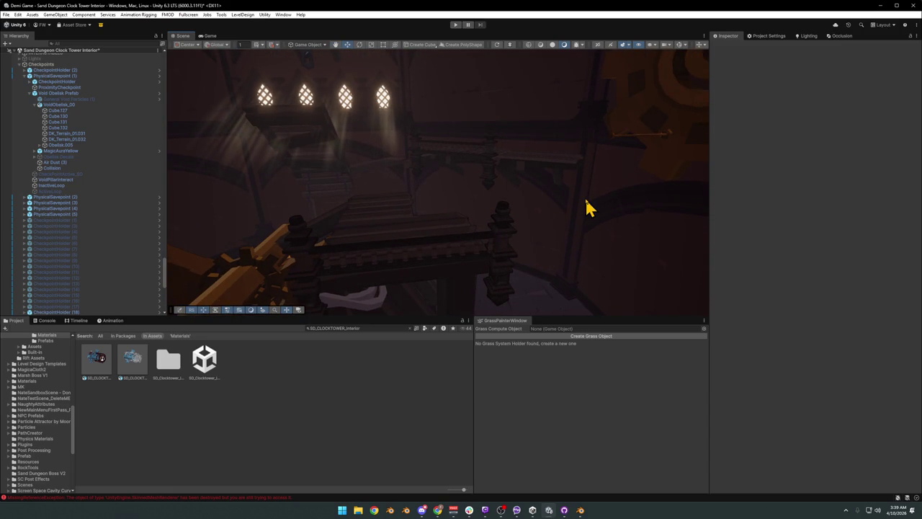
drag(588, 207, 472, 209)
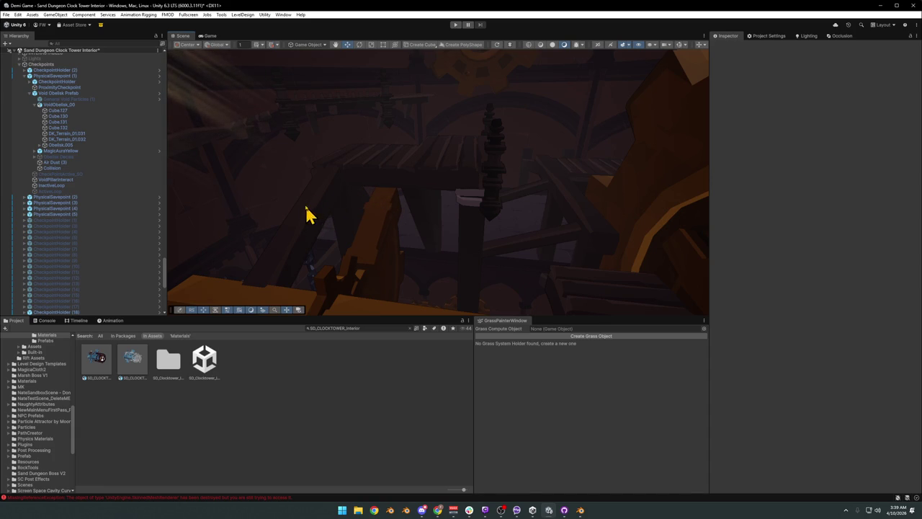
drag(391, 241, 448, 211)
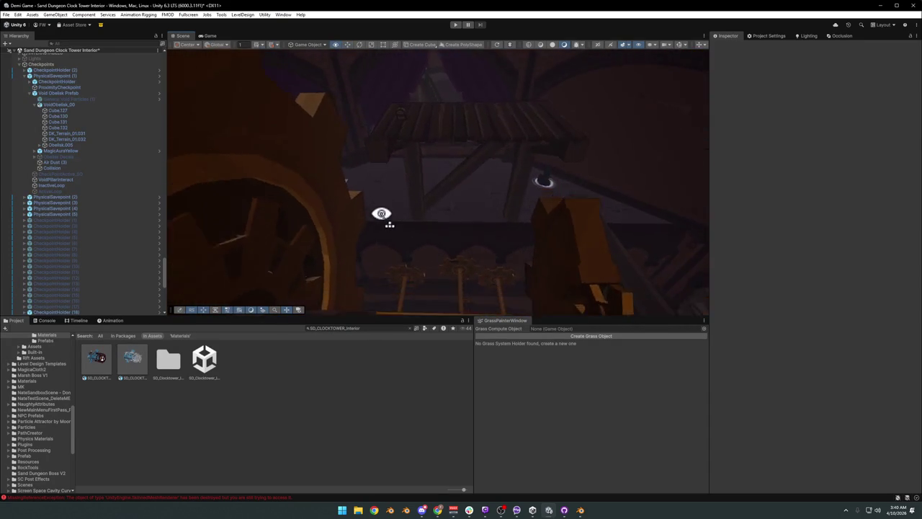
drag(434, 178, 521, 209)
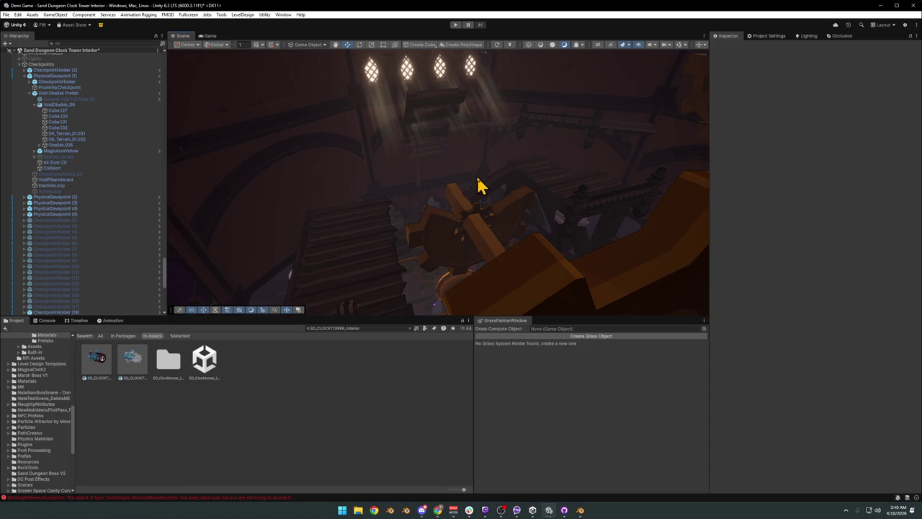
drag(480, 185, 595, 149)
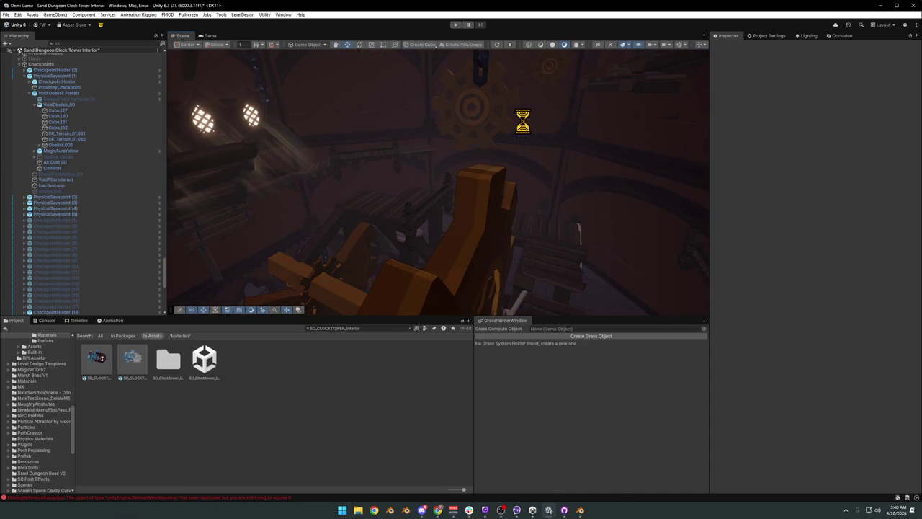
drag(469, 178, 485, 232)
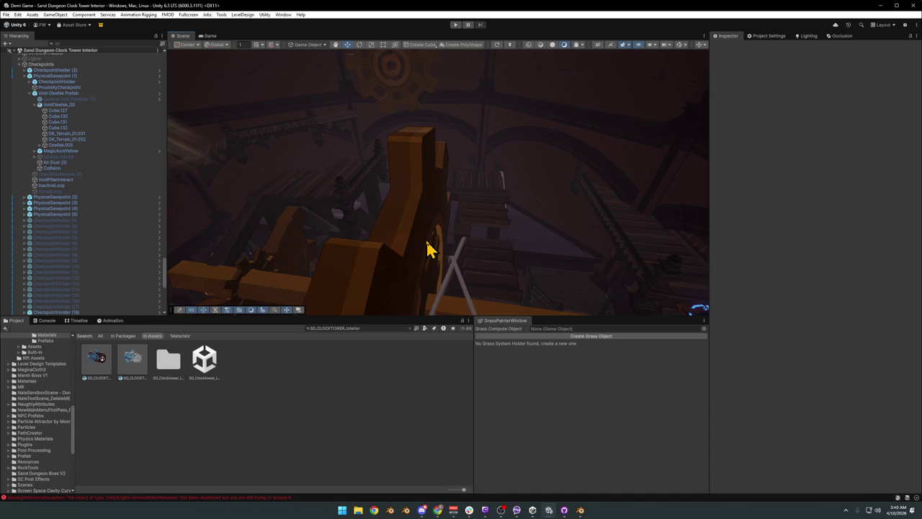
drag(427, 248, 462, 216)
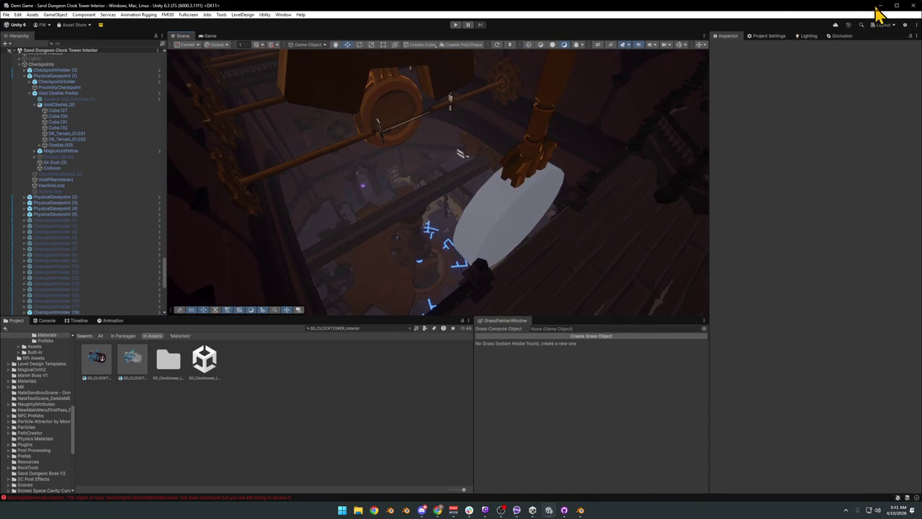
click(880, 6)
Step: Fly to the wall ledge in Blender and delete the Grabbable.004 ledge
key(alt+a)
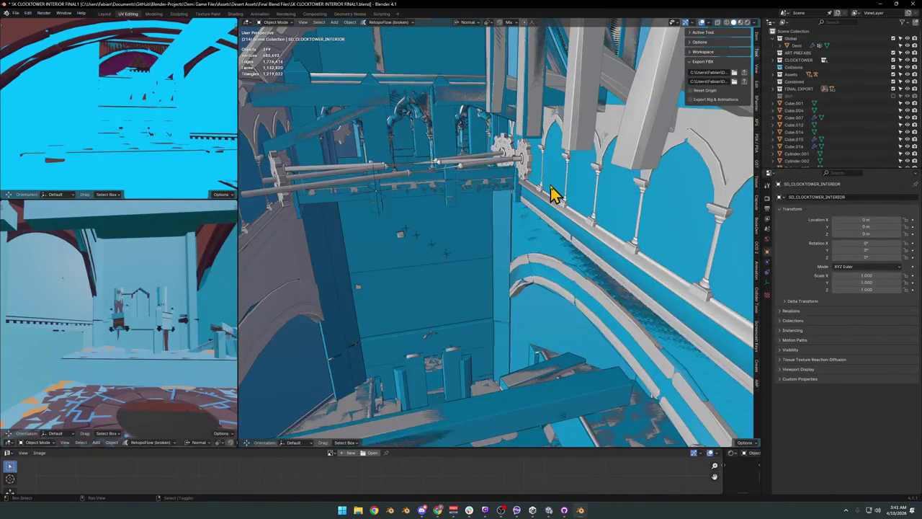
key(shift+grave)
key(w)
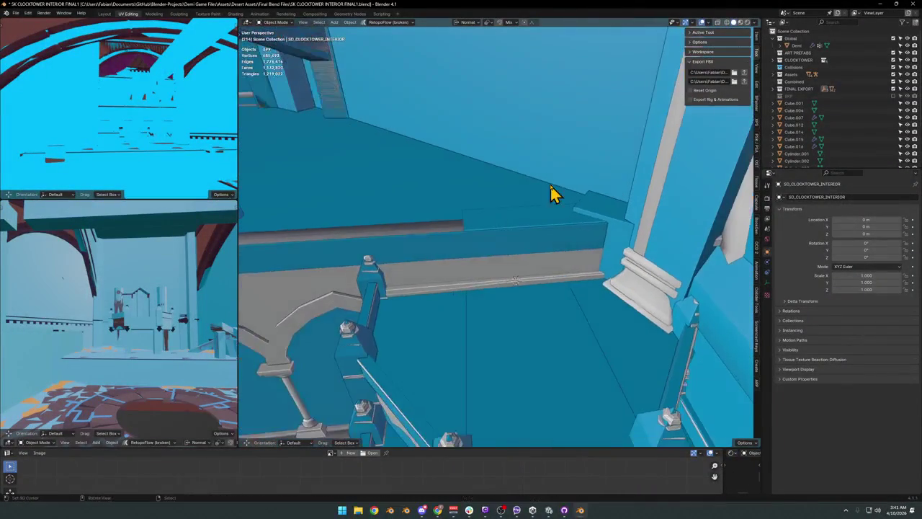
click(482, 239)
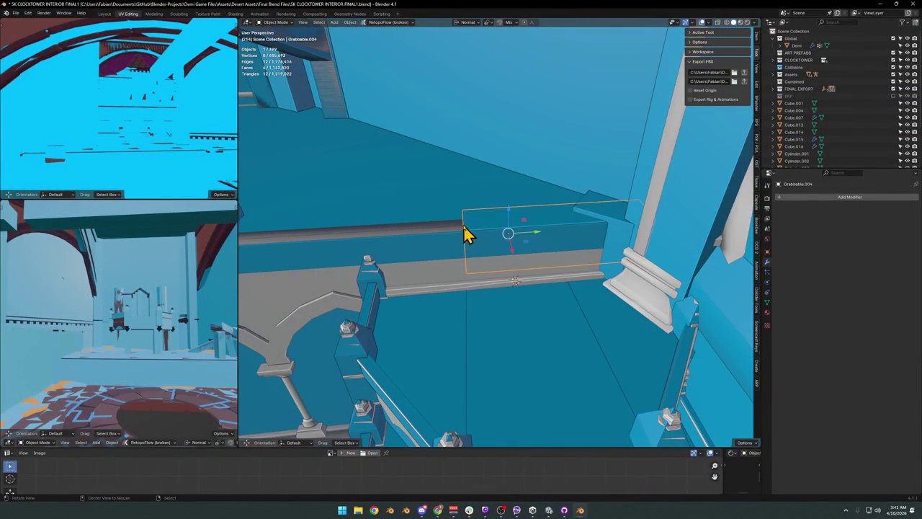
drag(475, 237, 502, 238)
key(Delete)
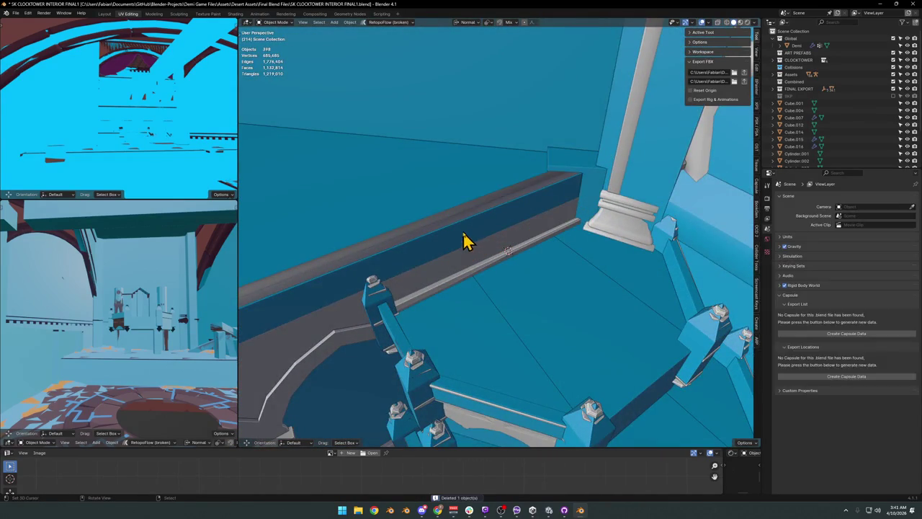
Step: In wall UBX_SD_Wall_25.134's mesh, add an edge loop along the wall top and slide it into place
click(466, 241)
key(g)
right_click(512, 214)
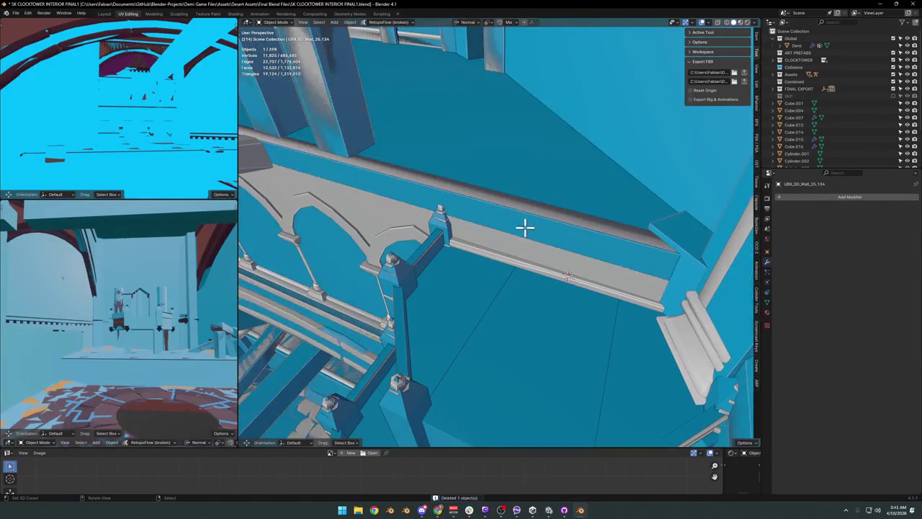
key(Tab)
key(ctrl+r)
click(384, 170)
right_click(384, 171)
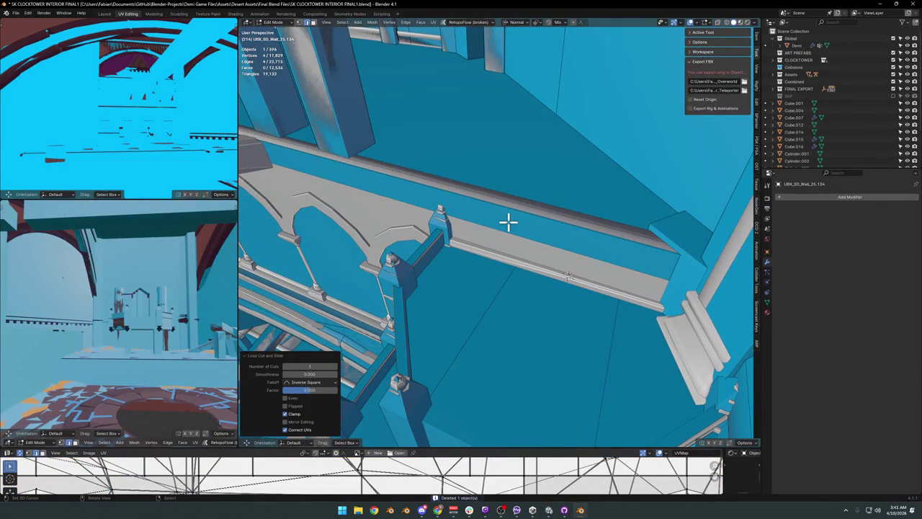
key(g)
key(g)
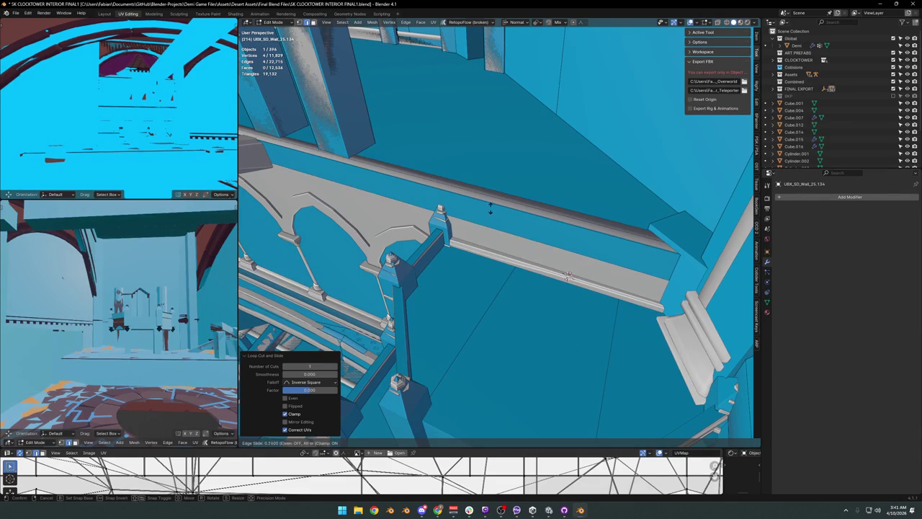
click(514, 263)
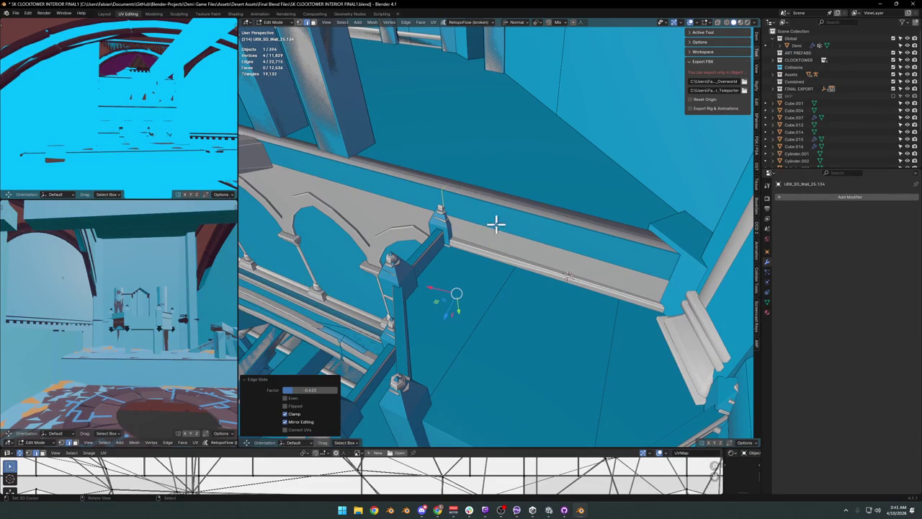
Step: Rip the top strip along the loop, separate it into its own object, and isolate it
key(v)
right_click(493, 242)
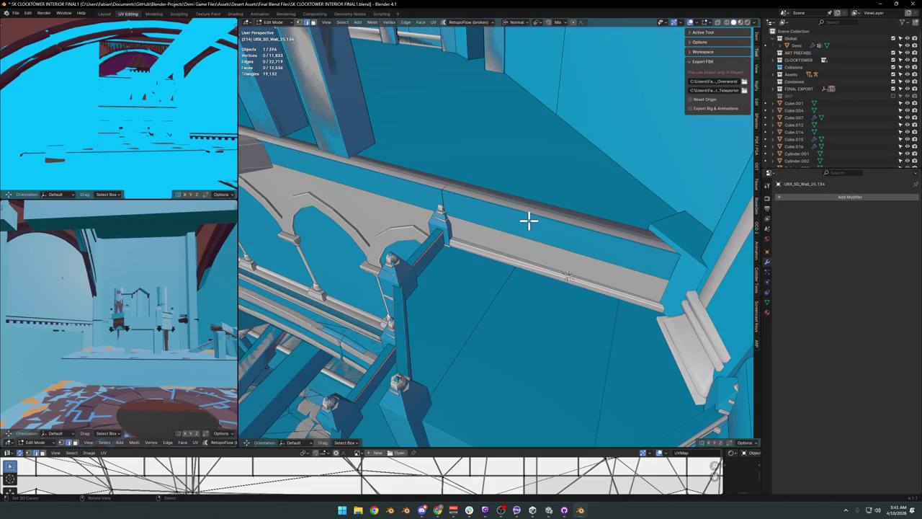
key(ctrl+l)
key(p)
click(530, 221)
key(Tab)
click(506, 248)
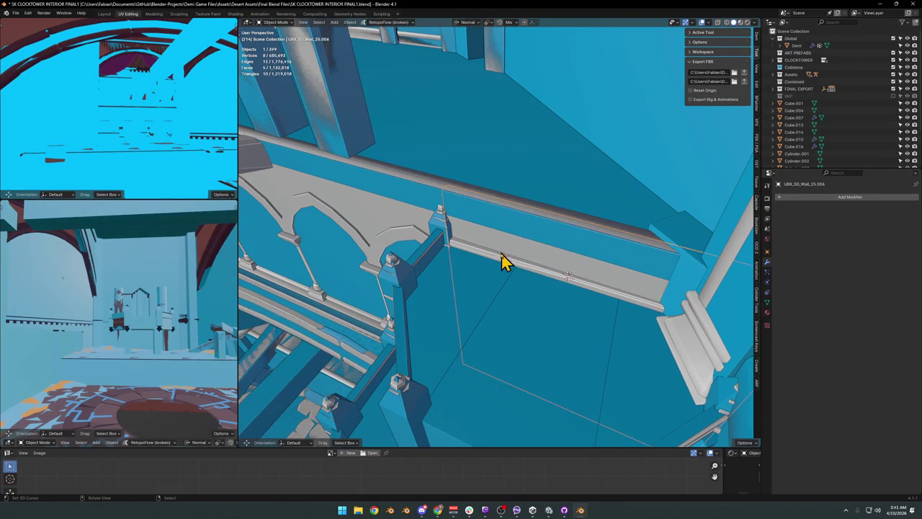
key(KP_Divide)
key(KP_Divide)
Step: Delete the SD_Trim_00.001 pillar trim, then reselect the separated ledge strip
drag(638, 259, 462, 236)
click(428, 267)
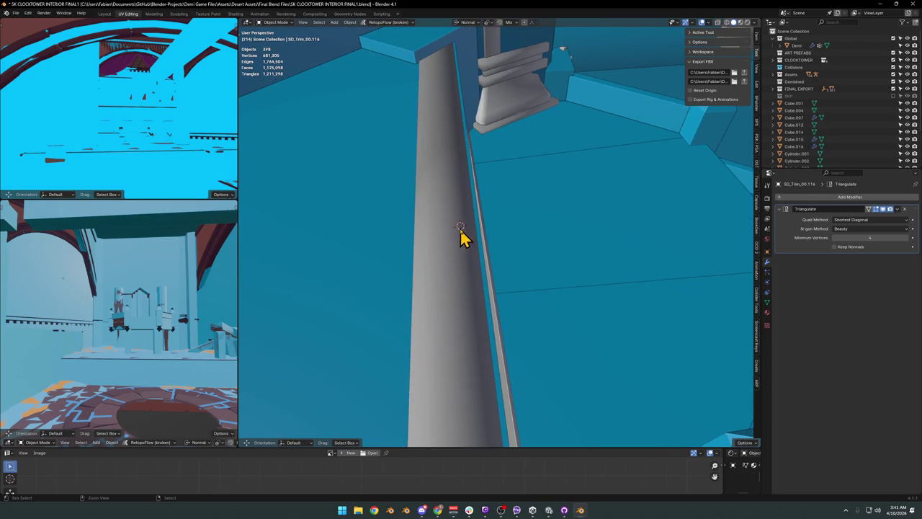
click(433, 226)
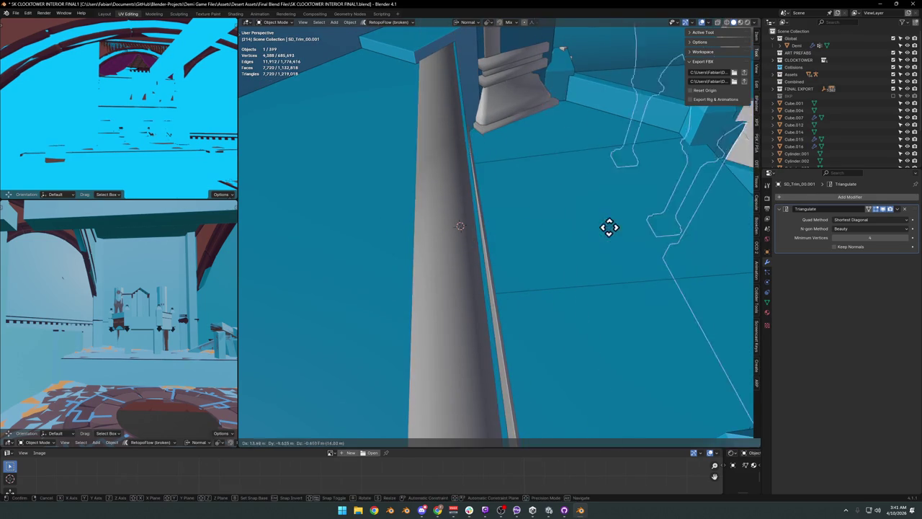
drag(568, 241, 540, 223)
key(g)
key(Escape)
drag(550, 273, 532, 273)
key(Delete)
drag(485, 293, 560, 286)
click(469, 278)
scroll(up, 3)
click(437, 243)
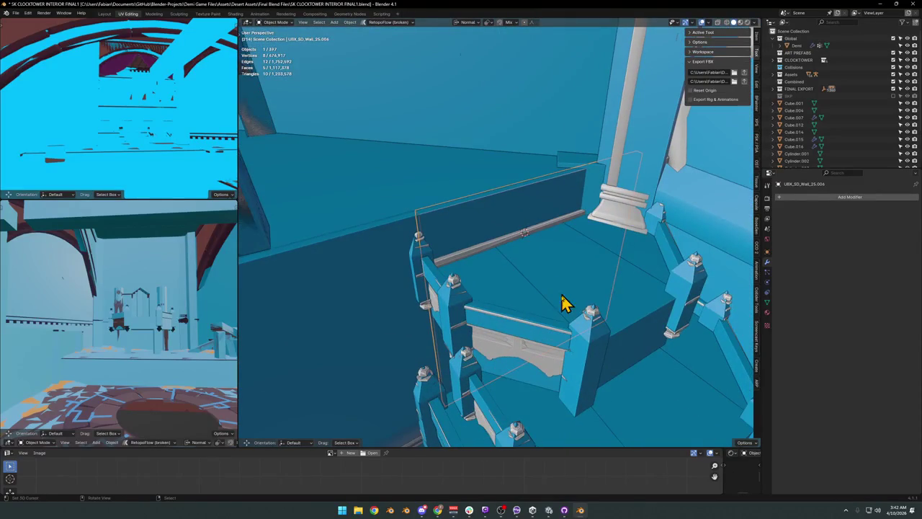
Step: Rename the strip to grabbable.002, check behind the blue collision wall, and save
key(F2)
text(c)
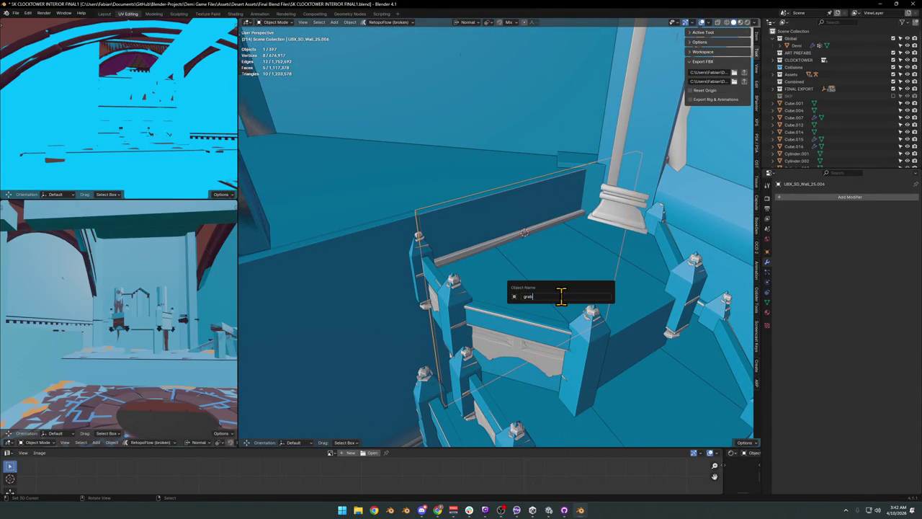
text(le)
key(Return)
drag(564, 306, 530, 271)
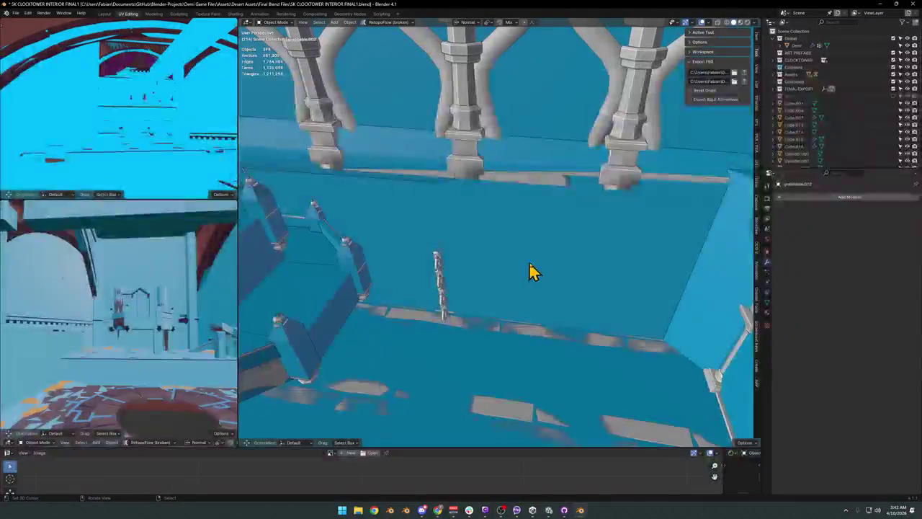
click(530, 272)
key(h)
key(alt+h)
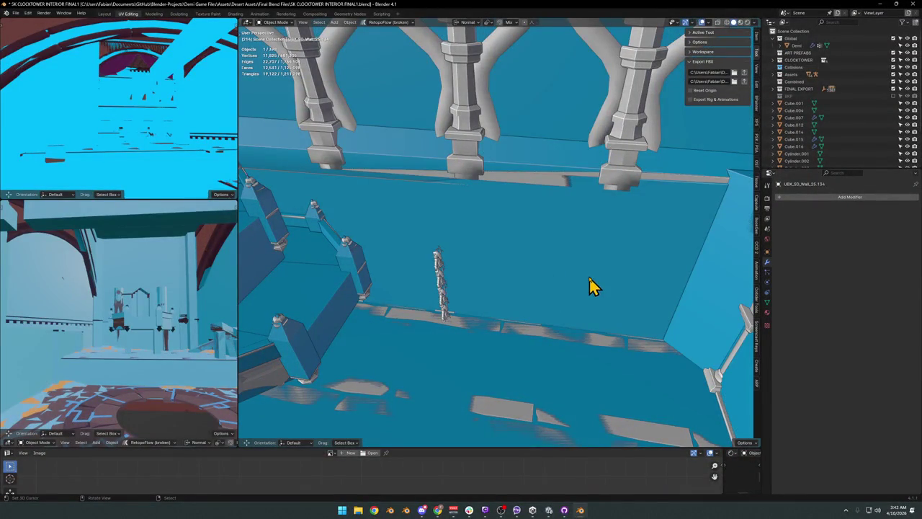
key(shift+grave)
click(560, 267)
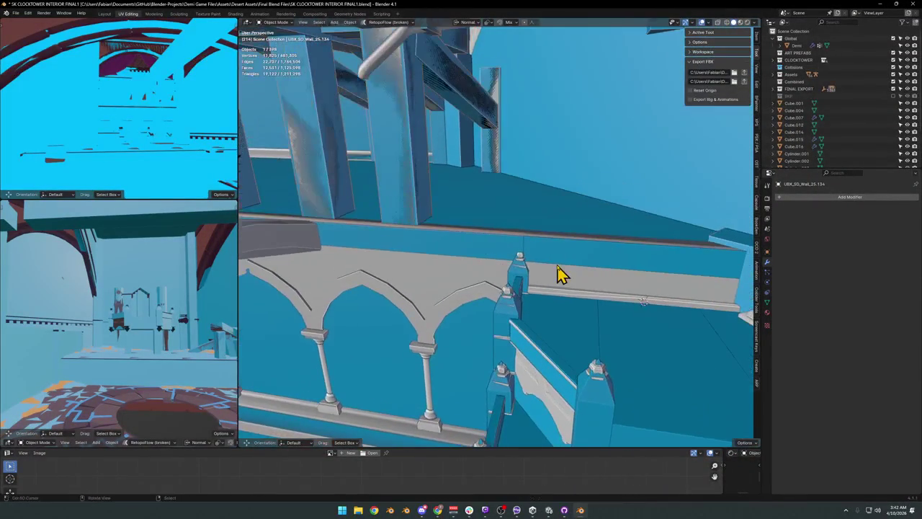
click(570, 263)
key(ctrl+s)
Step: Parent grabbable.002 under CTE_GRABBABLE.001, save, then select the SD_CLOCKTOWER_INTERIOR object
key(shift+grave)
click(671, 284)
click(485, 272)
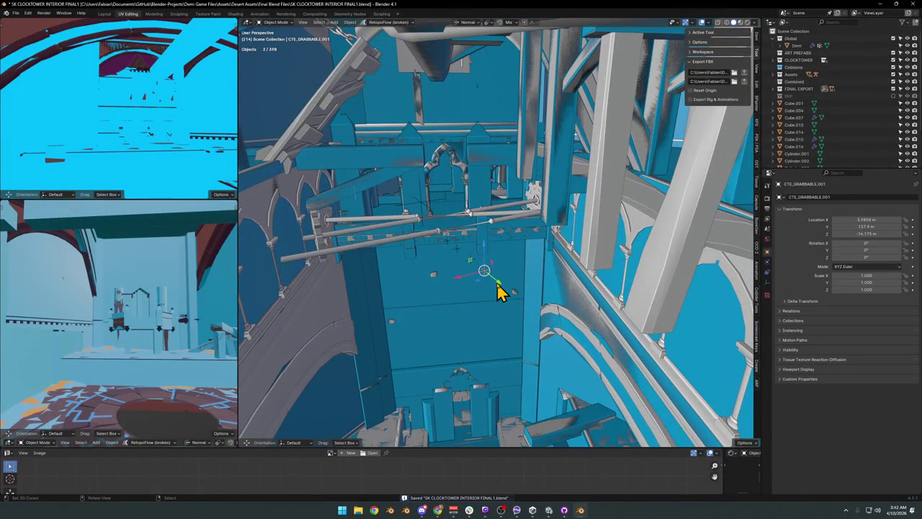
key(ctrl+p)
click(498, 284)
click(517, 280)
key(ctrl+s)
click(423, 209)
drag(555, 305, 721, 144)
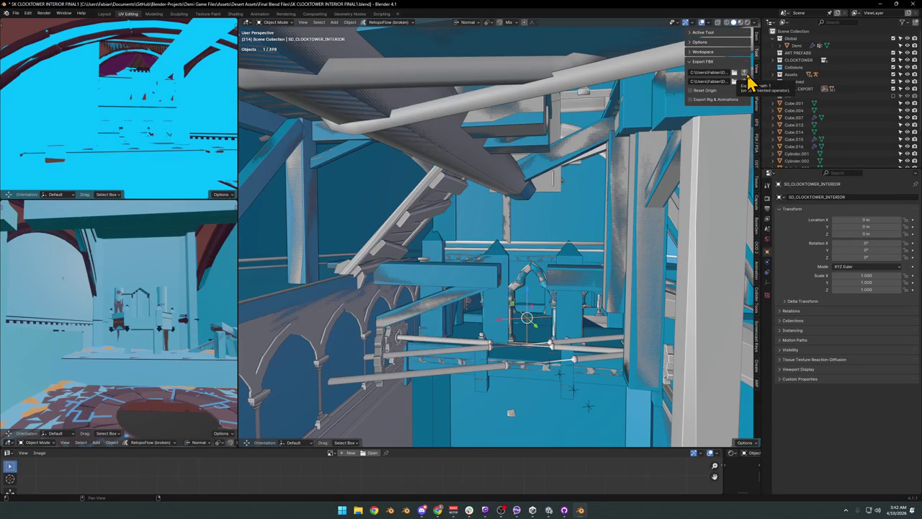
Step: Re-export SD_CLOCKTOWER_INTERIOR to its FBX path and save SK CLOCKTOWER INTERIOR FINAL1.blend
click(747, 75)
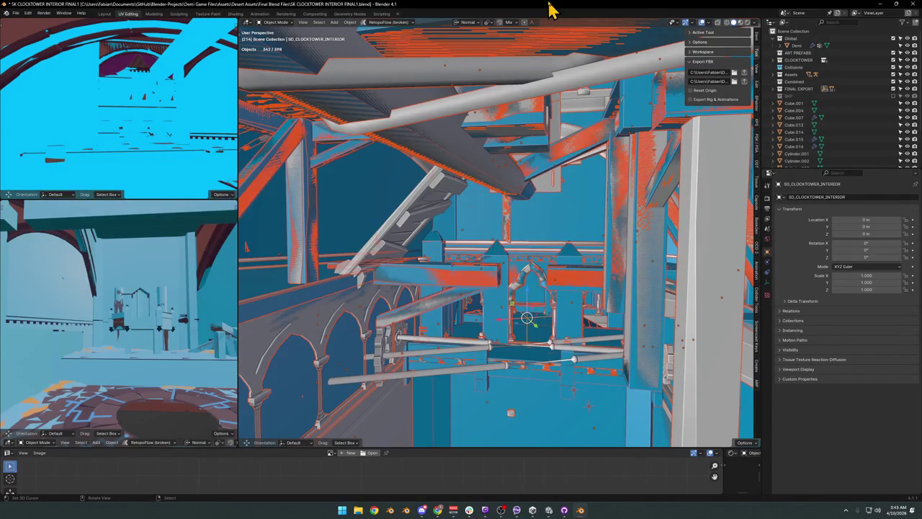
key(shift+grave)
key(w)
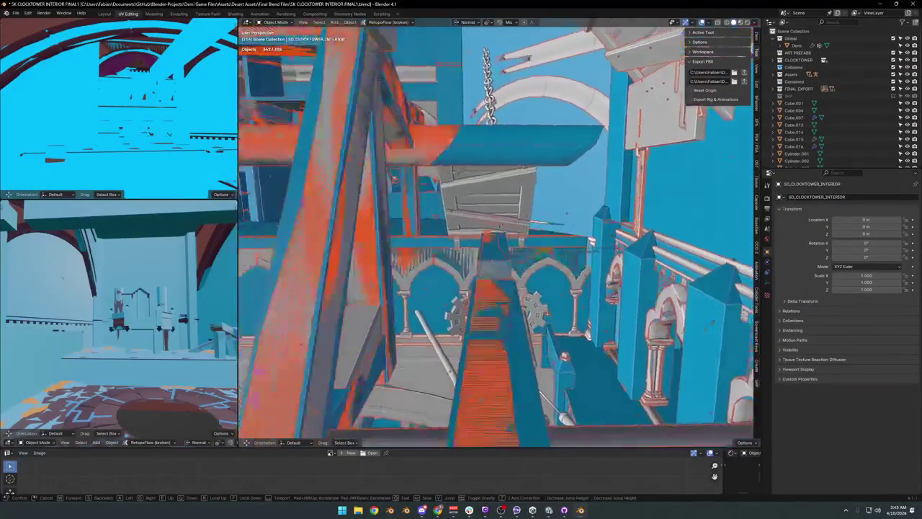
click(515, 210)
key(ctrl+s)
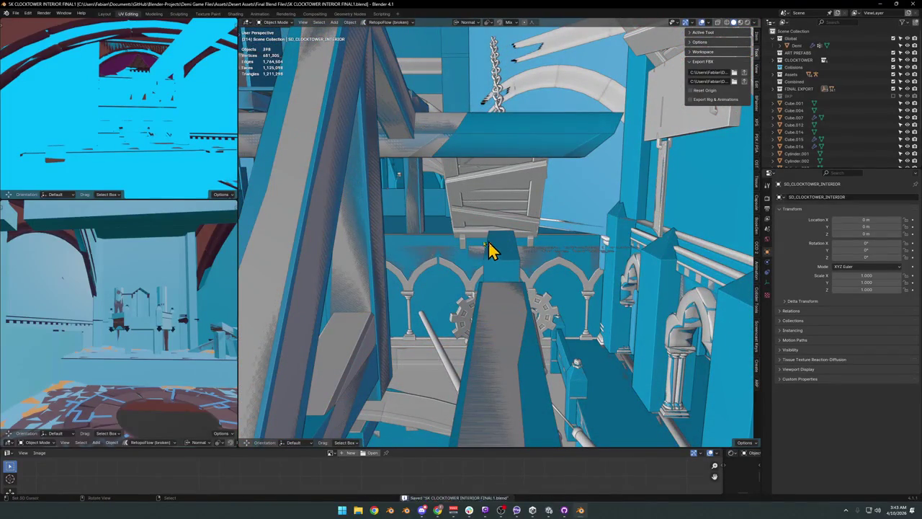
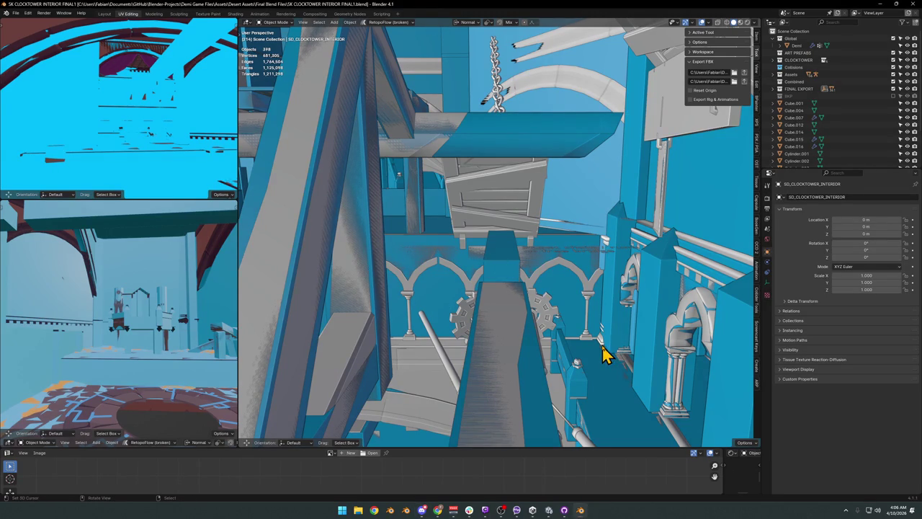
Step: Open a File Explorer window from the taskbar on top of the Blender clocktower scene
click(358, 510)
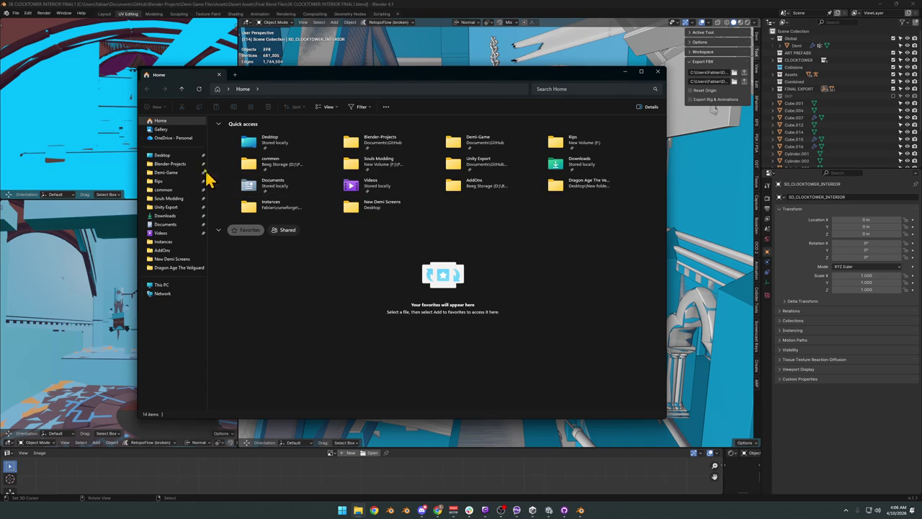
Step: Browse Blender-Projects > Demi Game Files > Levels and start a search in that folder
click(165, 167)
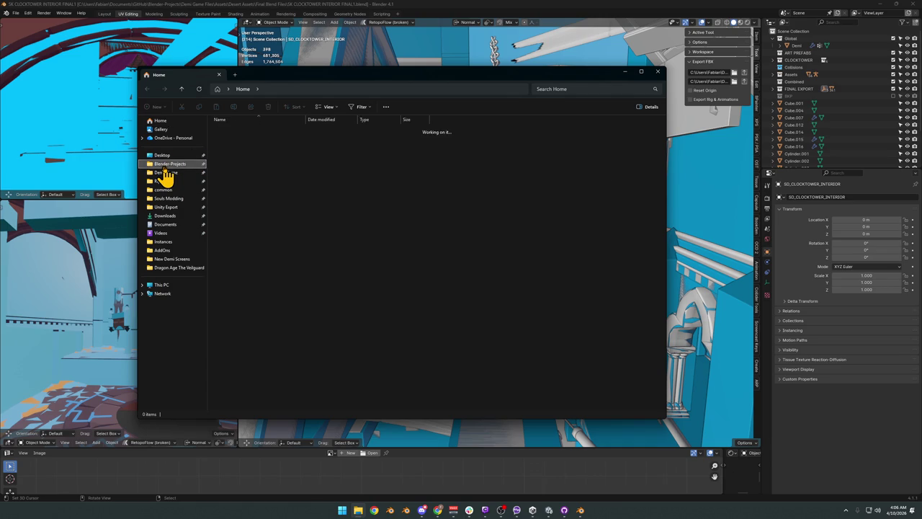
double_click(243, 146)
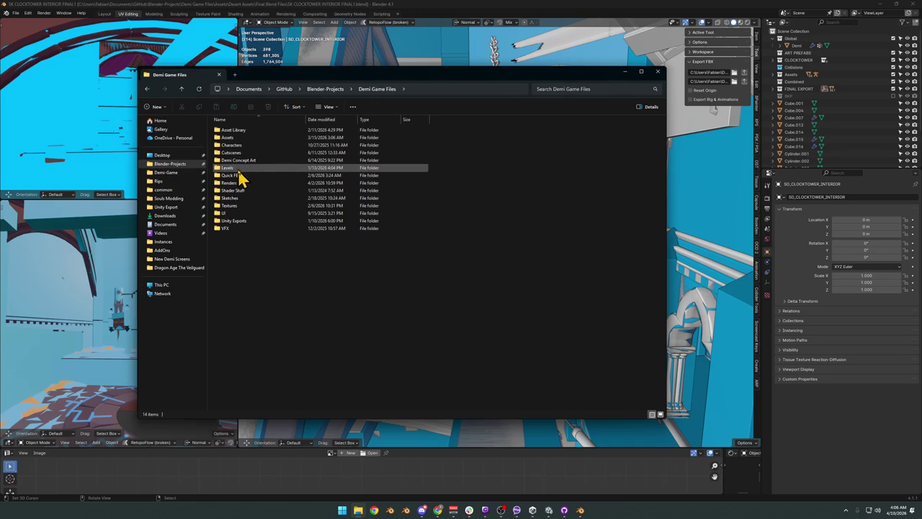
double_click(239, 139)
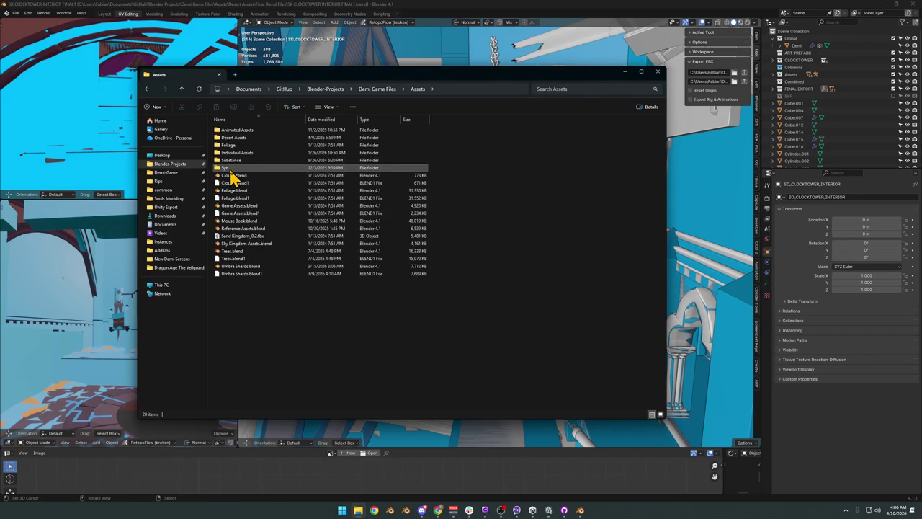
click(184, 92)
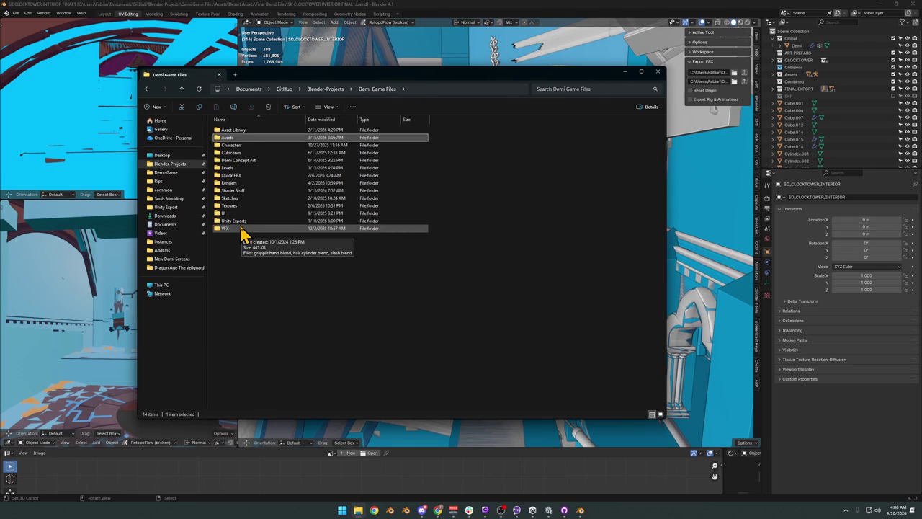
double_click(229, 167)
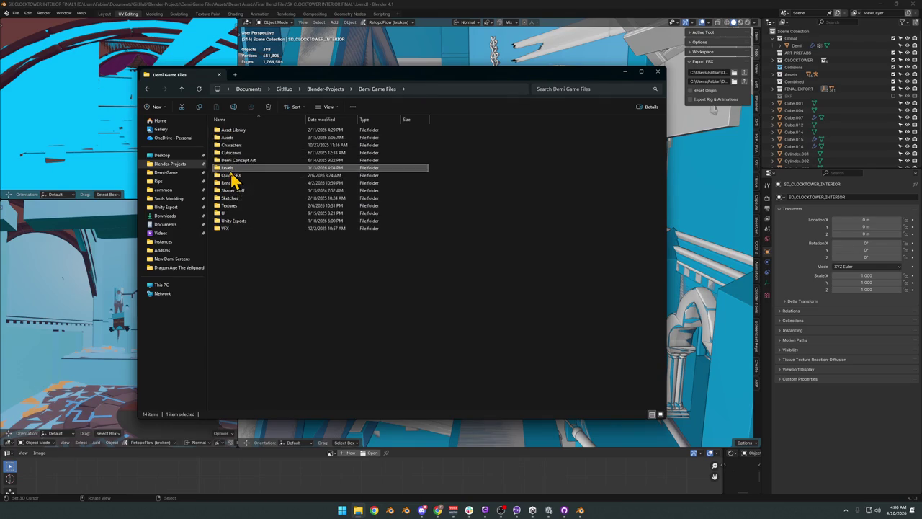
click(230, 183)
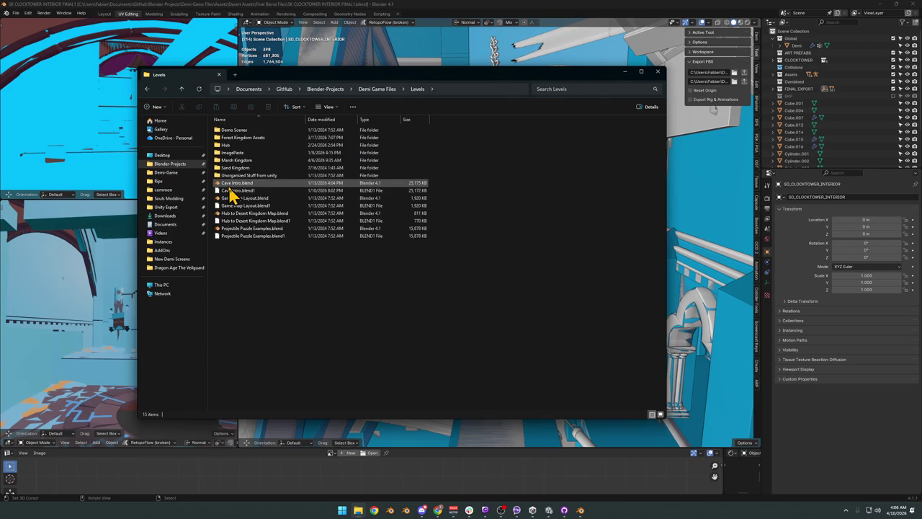
click(239, 177)
mouse_move(249, 175)
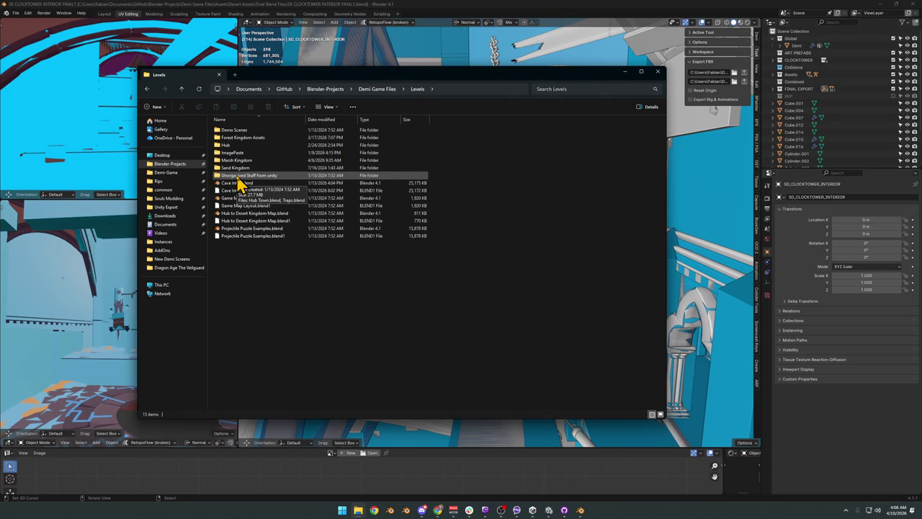
click(566, 89)
Step: Search 'cart' from Blender-Projects and open the Wind Push Cart.blend result
text(wind)
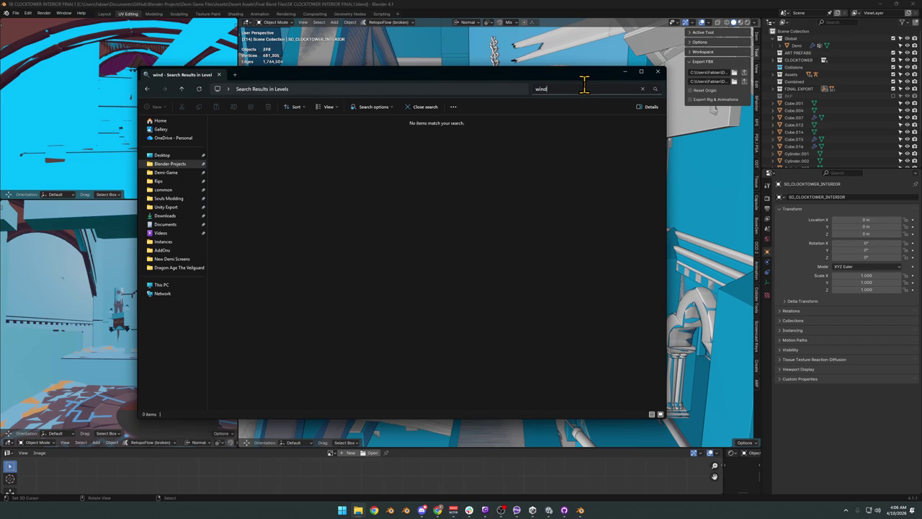
text(p)
text(u)
key(BackSpace)
key(BackSpace)
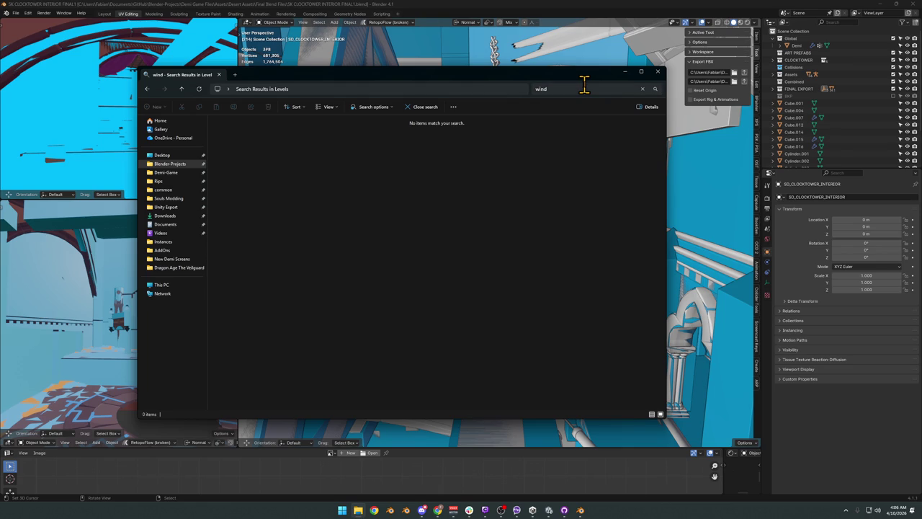
click(583, 88)
text(c)
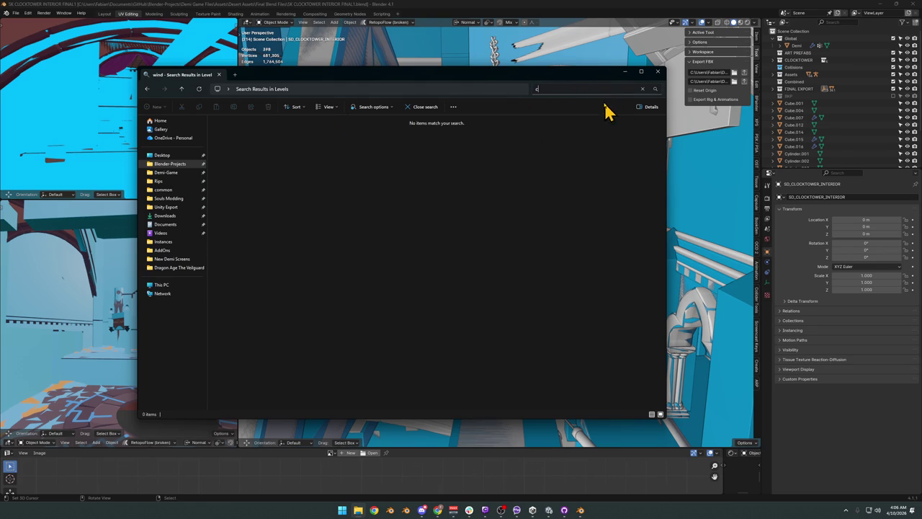
text(art)
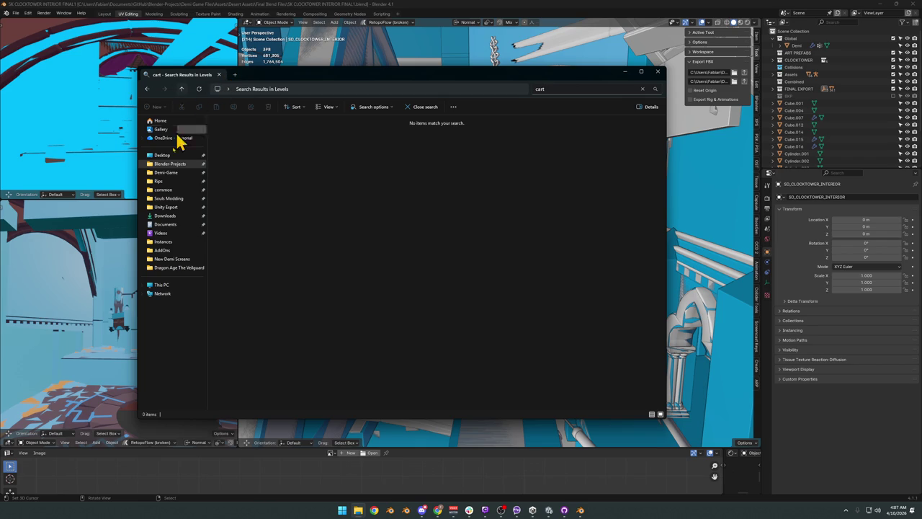
click(170, 163)
click(559, 91)
text(cart)
click(251, 121)
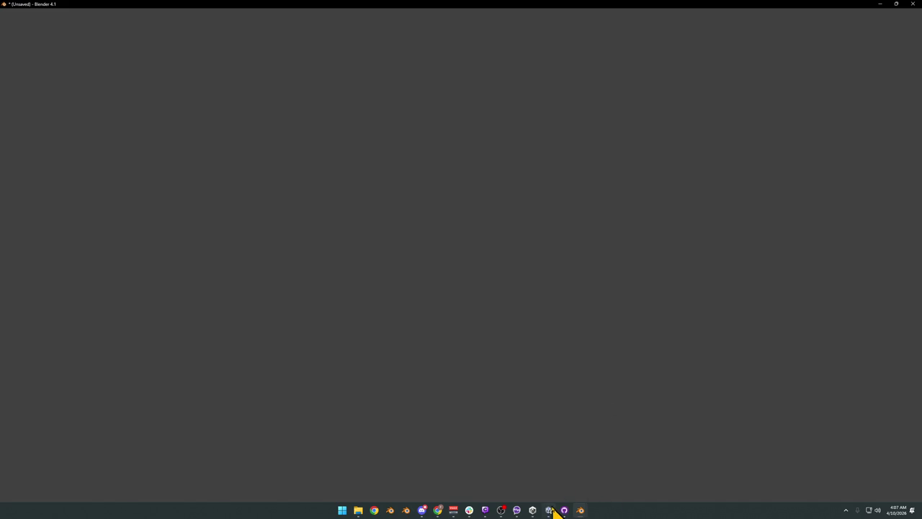
Step: In Unity, search the Project panel for 'wind push'
click(551, 509)
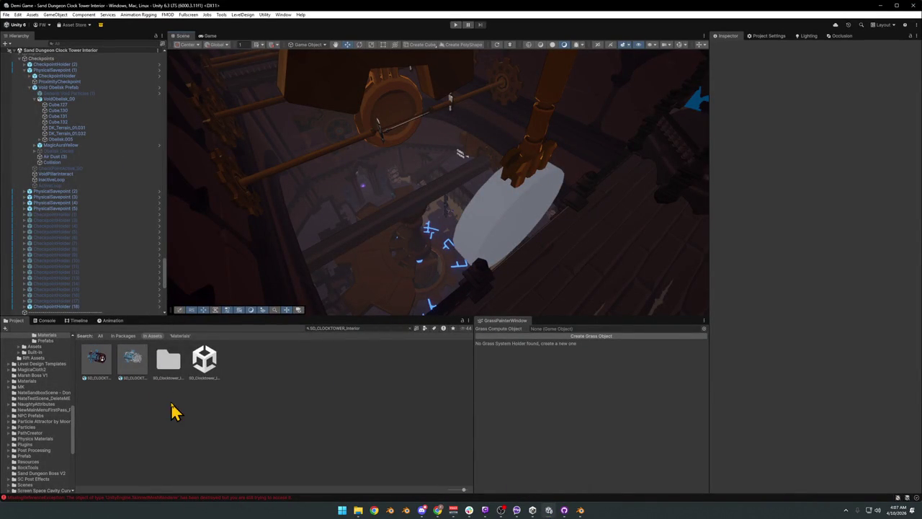
drag(240, 224, 396, 237)
click(339, 327)
text(wind p)
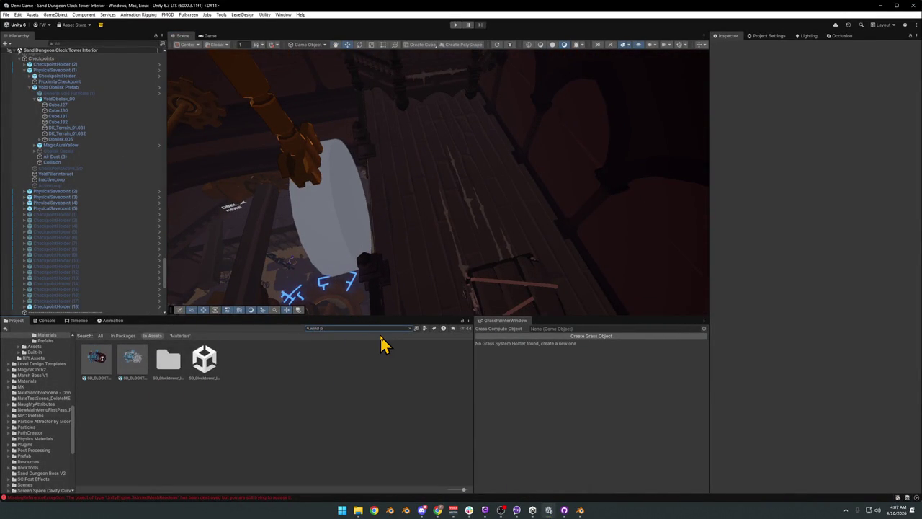
text(ush)
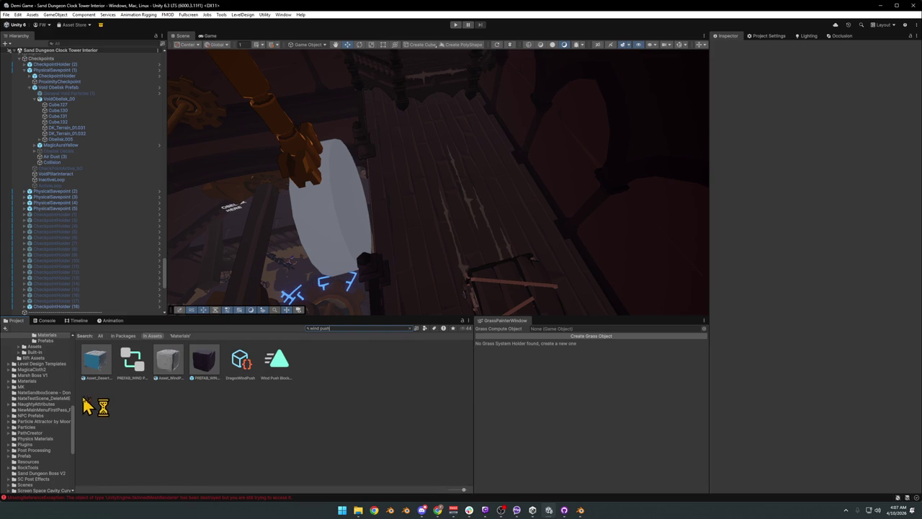
Step: Show the cart asset in Explorer, then switch to the Wind Push Cart Blender window
click(99, 367)
right_click(100, 368)
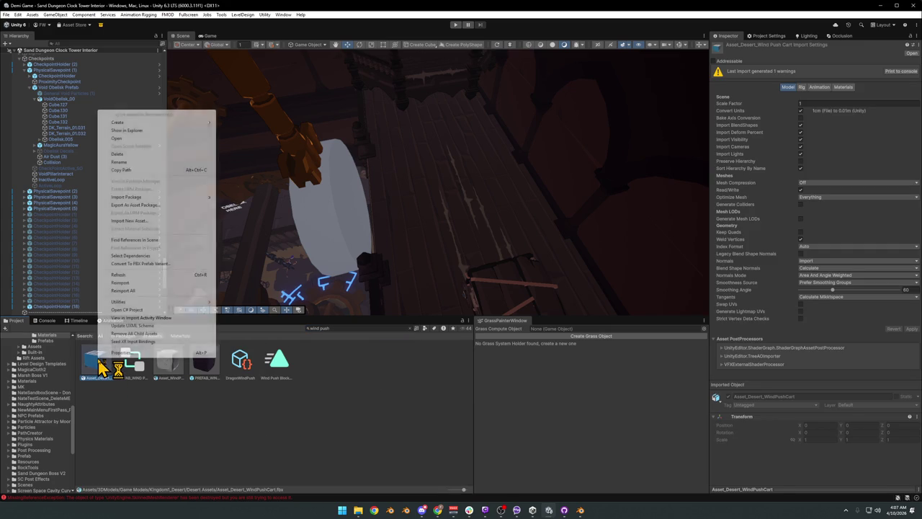
click(140, 131)
click(509, 101)
click(594, 11)
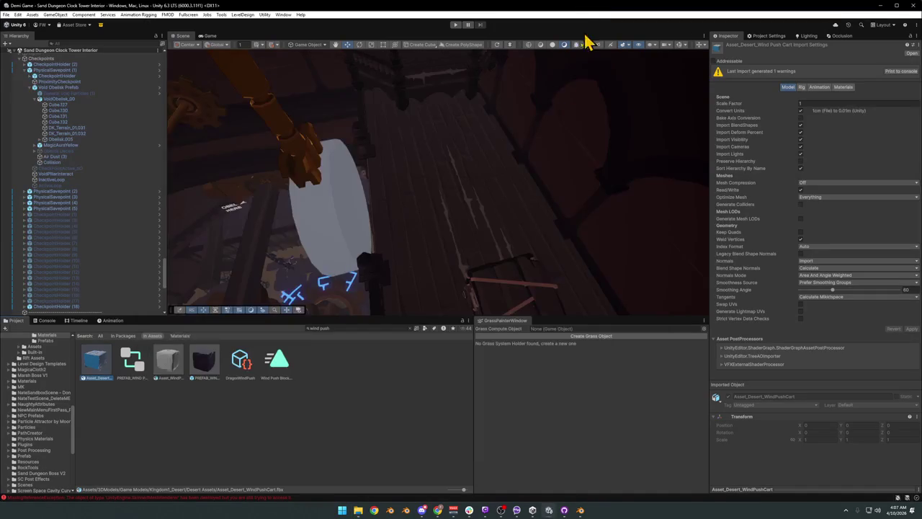
click(634, 489)
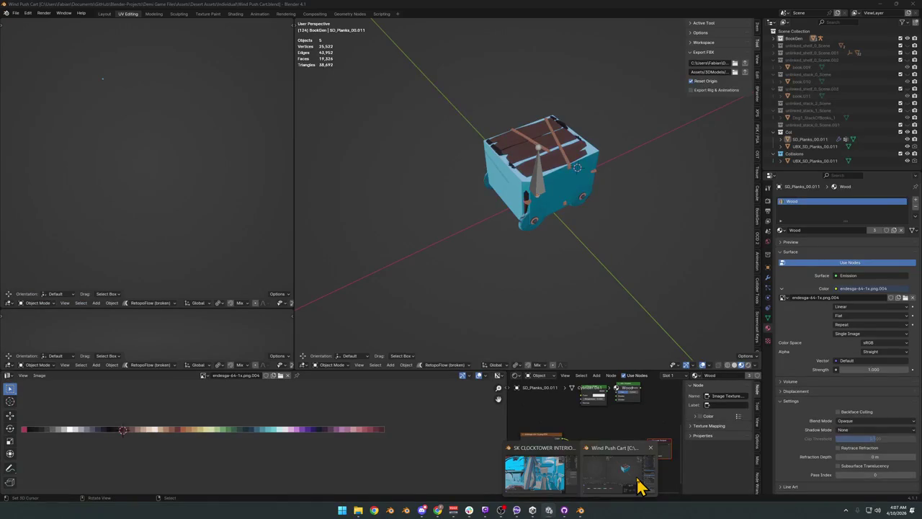
Step: Hide the UBX_SD_Planks collision mesh, then select SD_Planks and enter Edit Mode
drag(505, 192, 500, 210)
click(535, 209)
key(h)
click(502, 201)
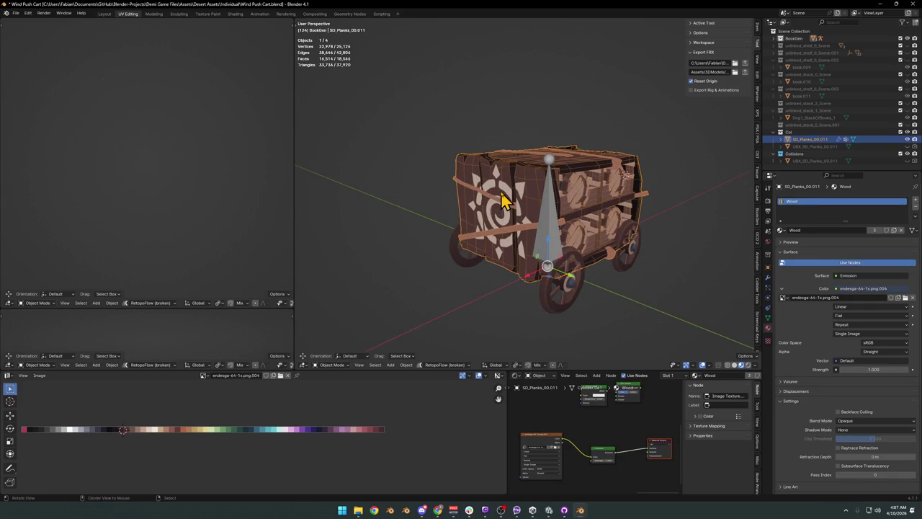
key(KP_7)
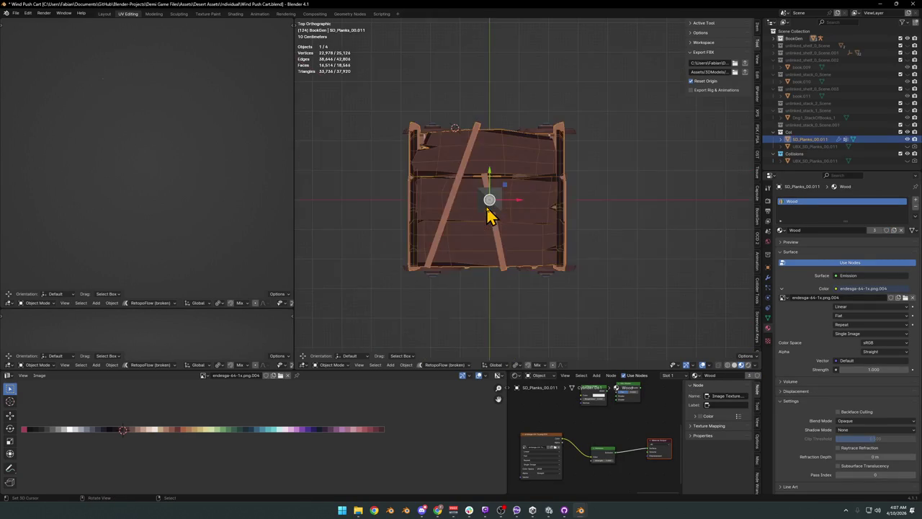
drag(531, 271, 560, 238)
key(Tab)
scroll(up, 3)
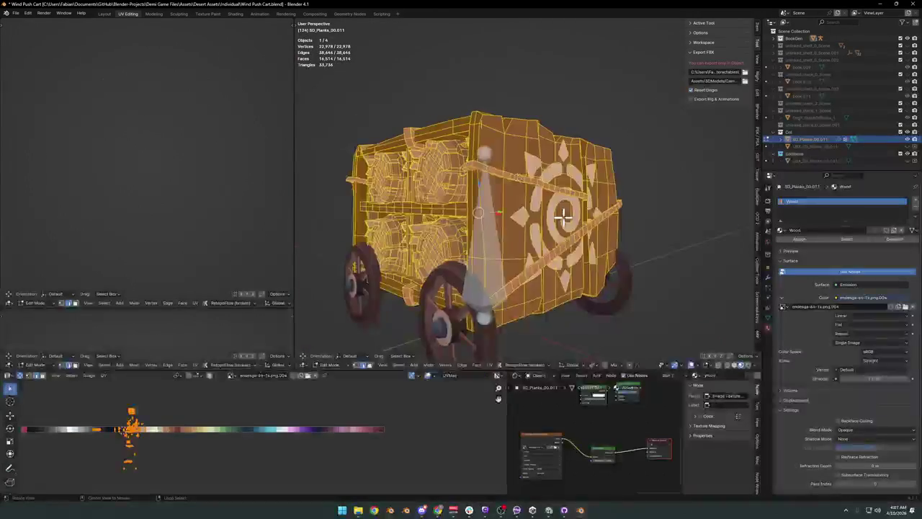
Step: Select the linked front plank pieces and hide the rest of the mesh
scroll(up, 3)
key(alt+a)
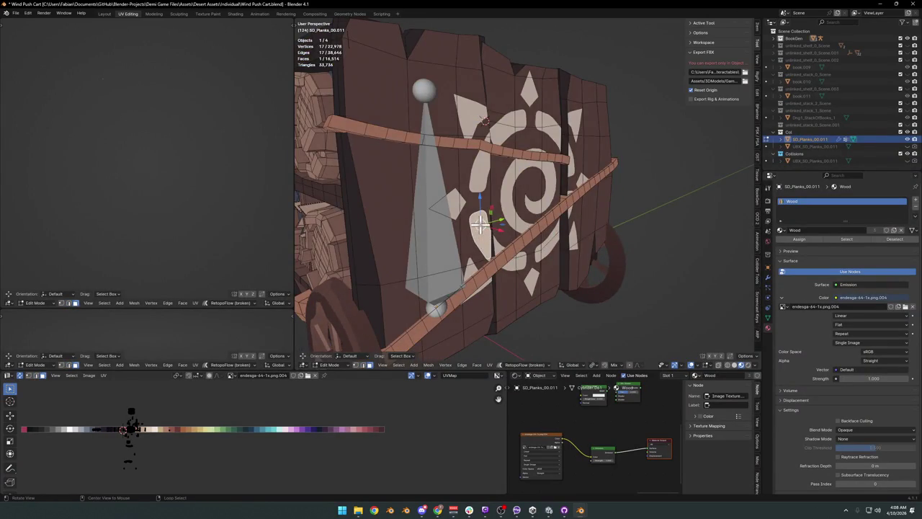
scroll(up, 3)
scroll(up, 3)
key(l)
drag(480, 157, 475, 191)
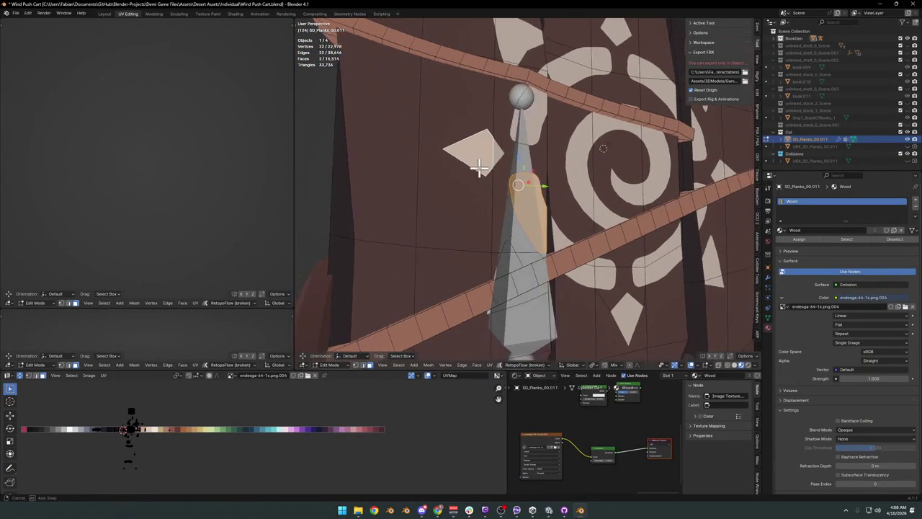
scroll(down, 3)
key(alt+a)
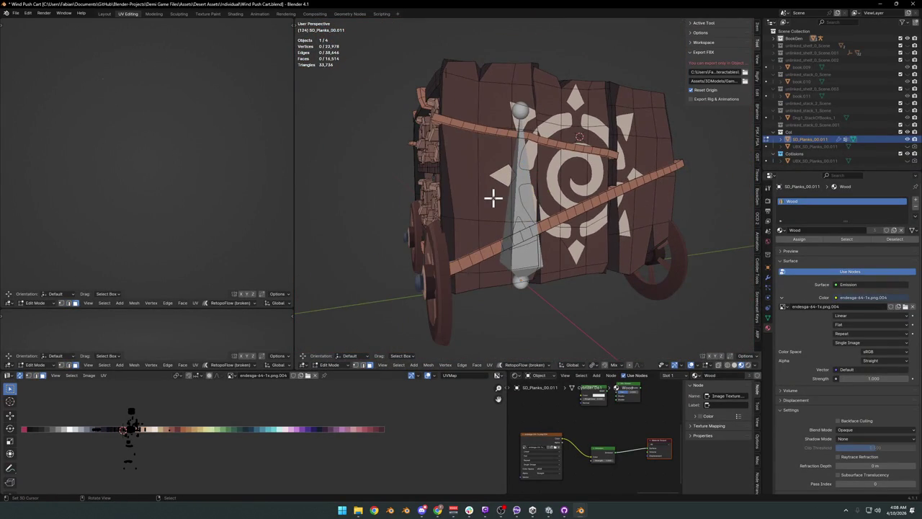
key(l)
key(l)
key(l)
key(shift+h)
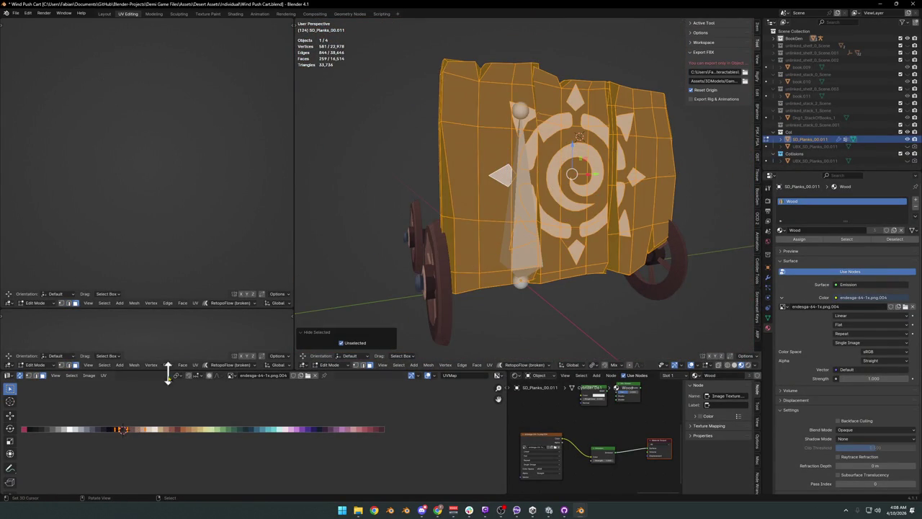
key(alt+a)
key(a)
key(alt+a)
Step: Slide the sun emblem faces' UVs along X to a darker palette colour, then exit Edit Mode
drag(159, 425, 149, 449)
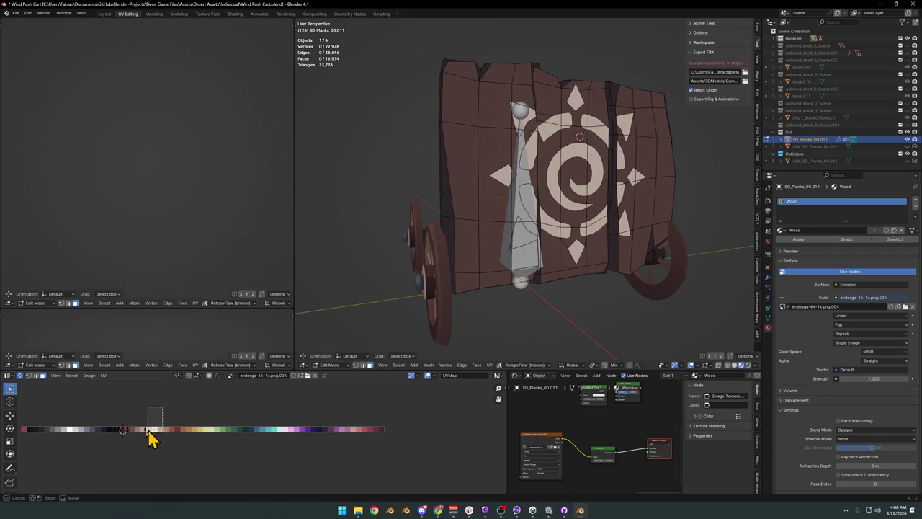
scroll(up, 3)
drag(189, 210, 167, 208)
scroll(up, 3)
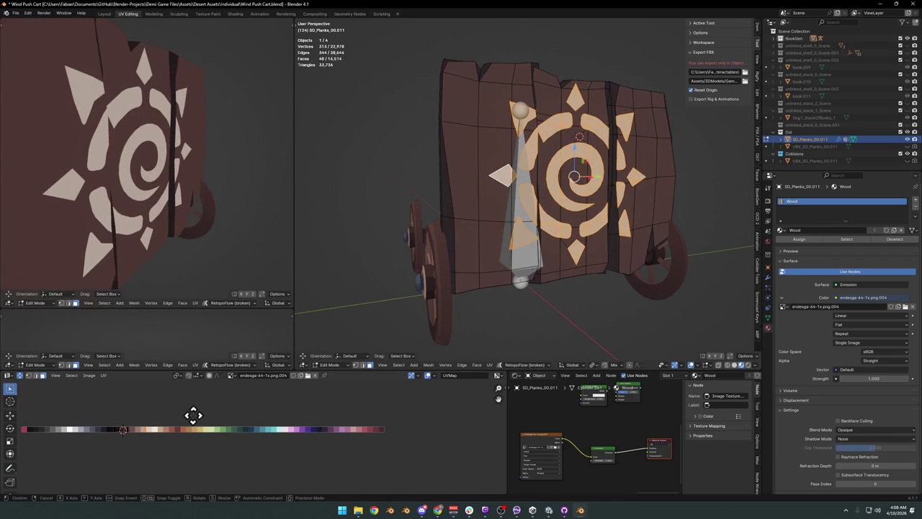
key(g)
key(x)
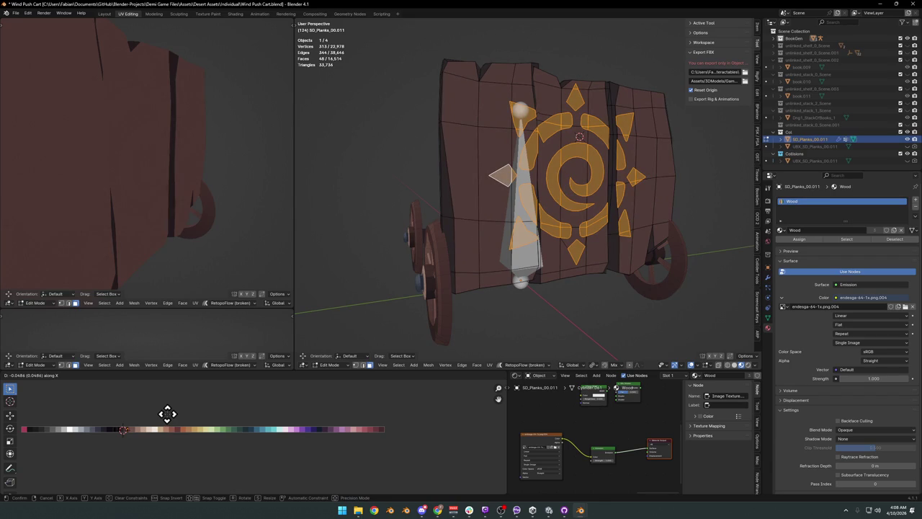
click(166, 413)
scroll(down, 3)
drag(157, 208, 221, 227)
scroll(up, 3)
scroll(down, 3)
key(Tab)
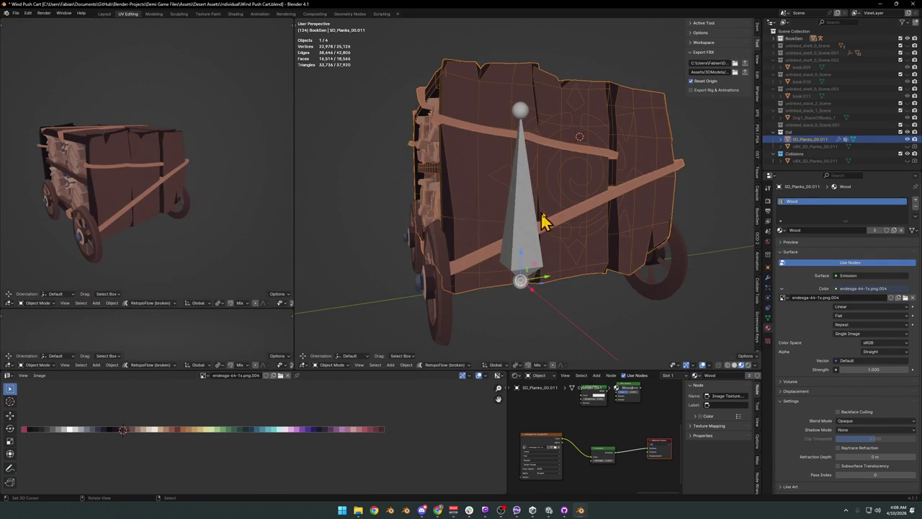
Step: Re-enter Edit Mode on the planks, try dissolving the emblem faces, and undo it
scroll(up, 3)
drag(582, 221, 560, 226)
key(Tab)
key(ctrl+x)
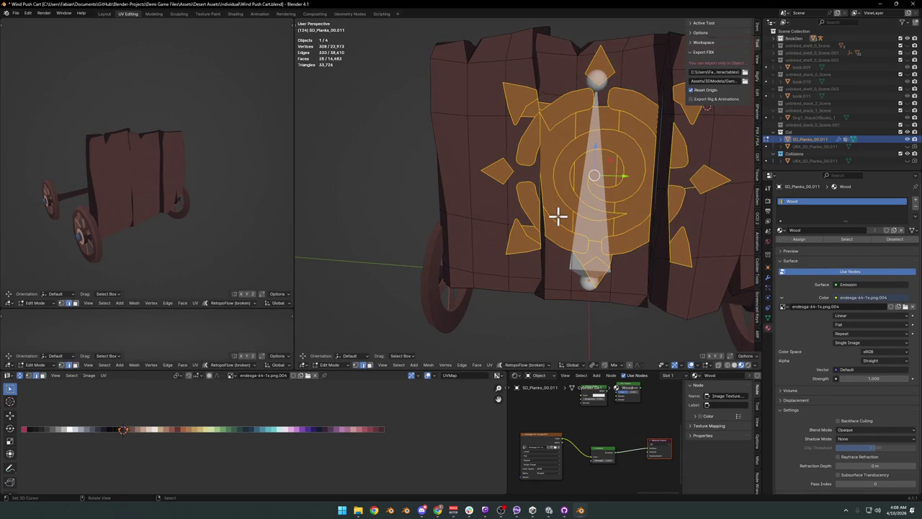
key(ctrl+x)
key(ctrl+z)
Step: Switch to vertex select mode and isolate the planks in Local View
key(1)
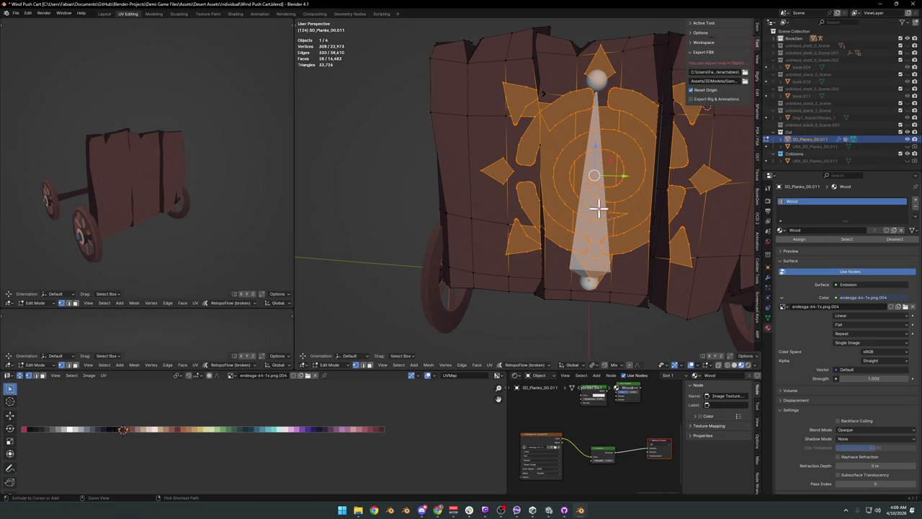
scroll(up, 3)
scroll(up, 3)
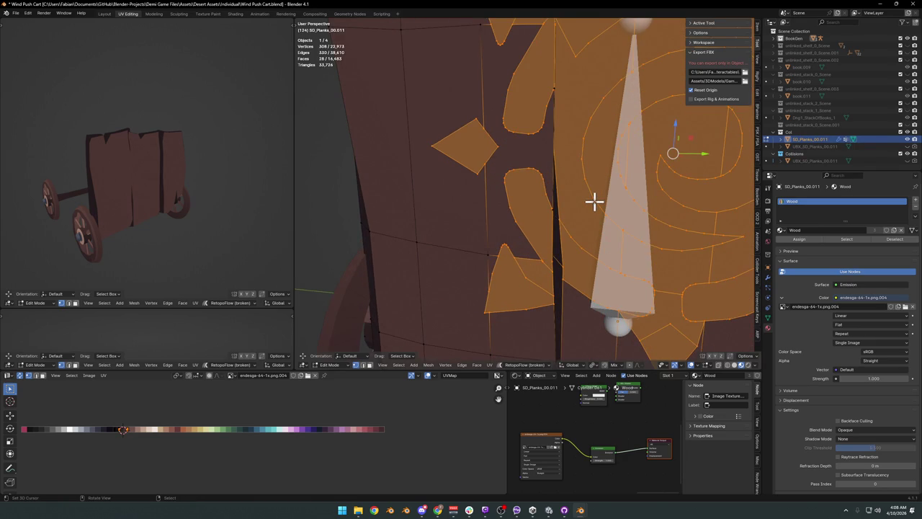
key(KP_Divide)
scroll(up, 3)
key(alt+a)
scroll(up, 3)
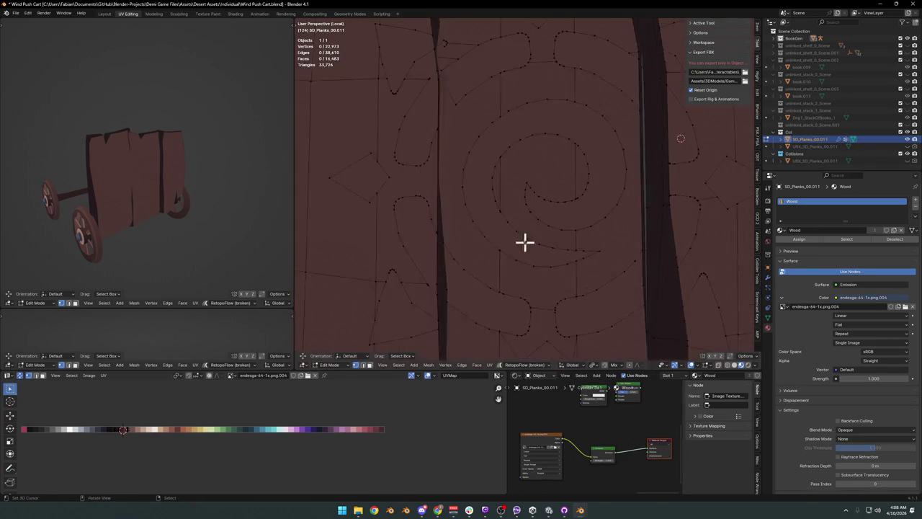
drag(532, 219, 555, 222)
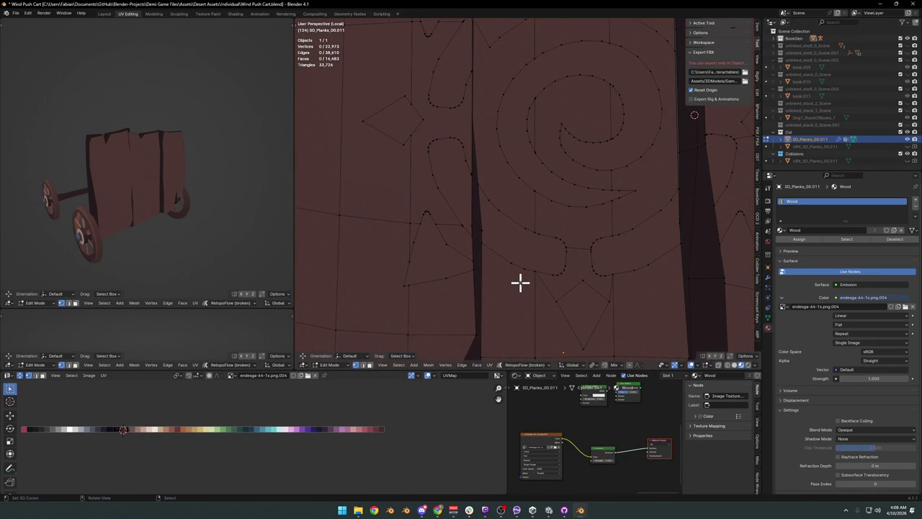
scroll(down, 3)
drag(552, 238, 557, 252)
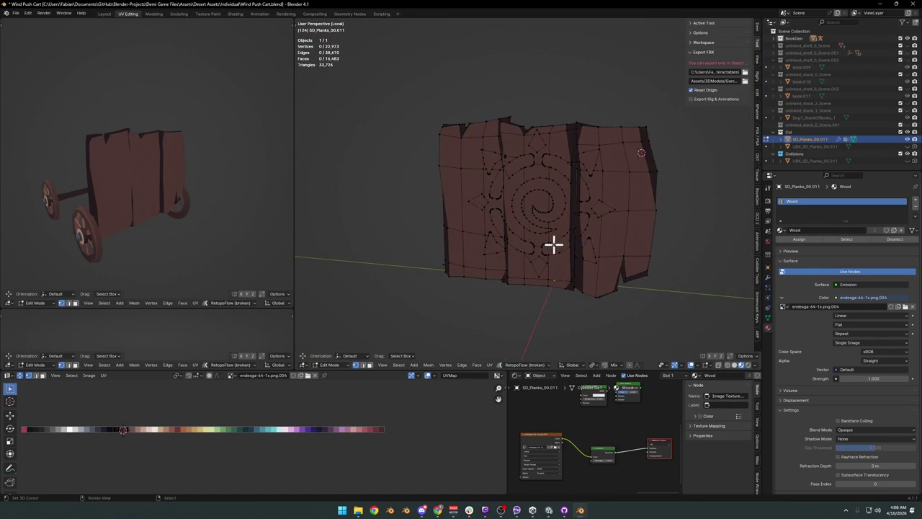
scroll(up, 3)
key(l)
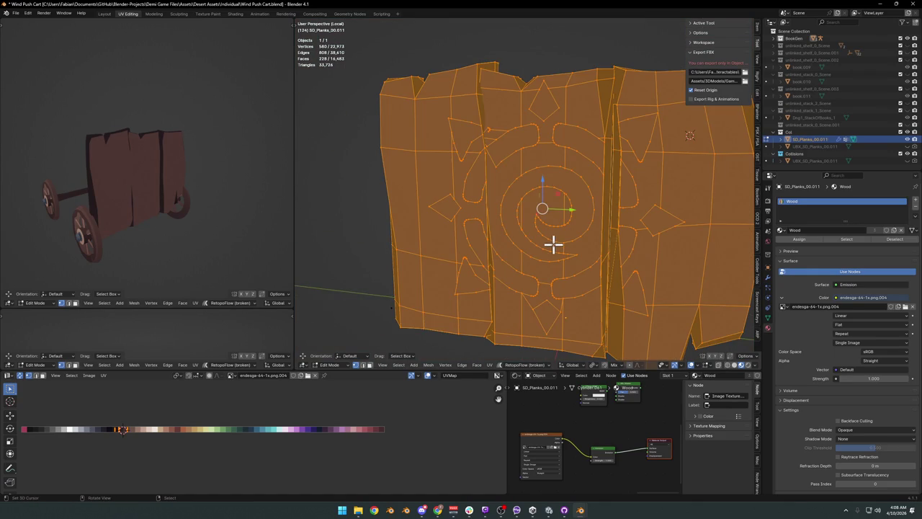
key(alt+a)
scroll(up, 3)
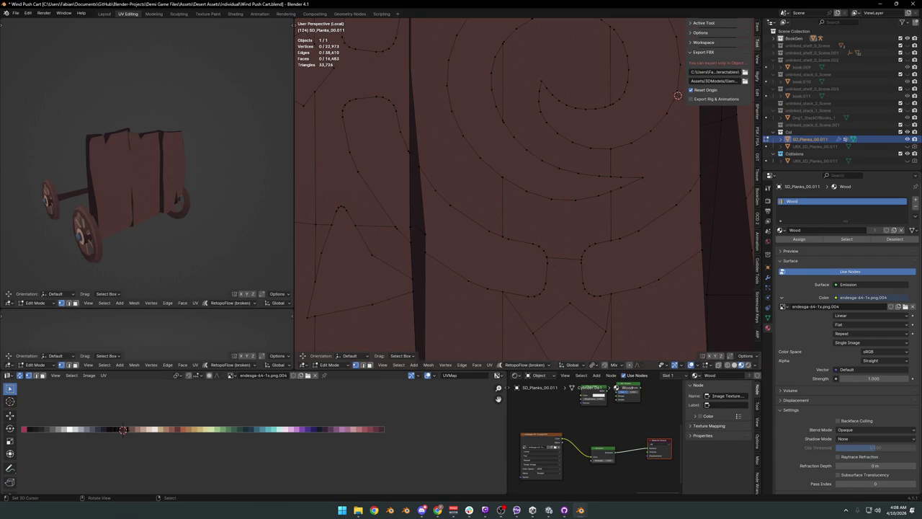
key(alt+Tab)
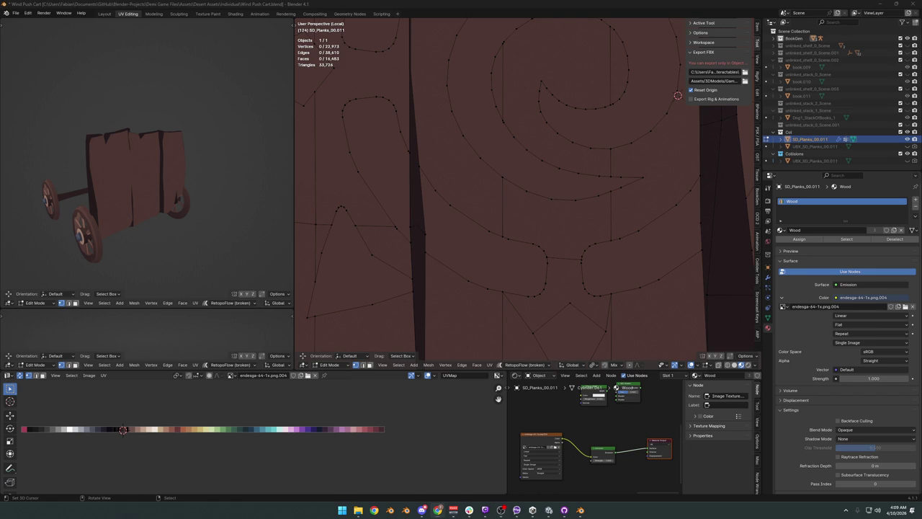
drag(581, 245, 471, 276)
click(483, 265)
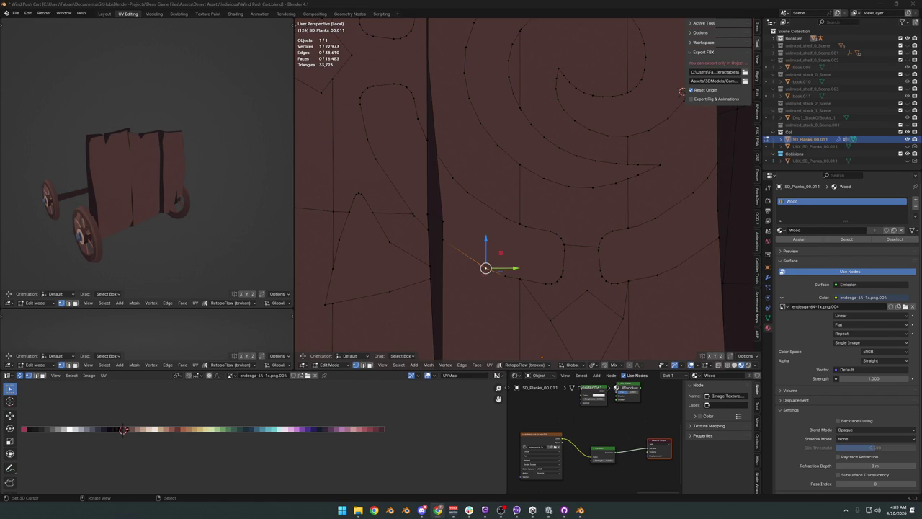
Step: Dissolve the first redundant outline vertices on either side of the plank gap
drag(668, 187, 483, 253)
click(536, 233)
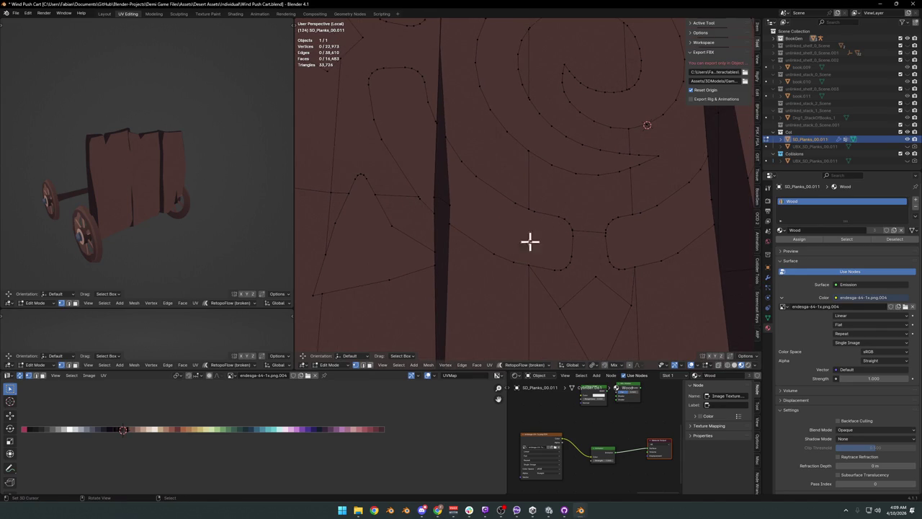
click(528, 265)
click(528, 207)
key(ctrl+x)
drag(524, 250, 523, 274)
click(504, 274)
click(506, 201)
key(ctrl+x)
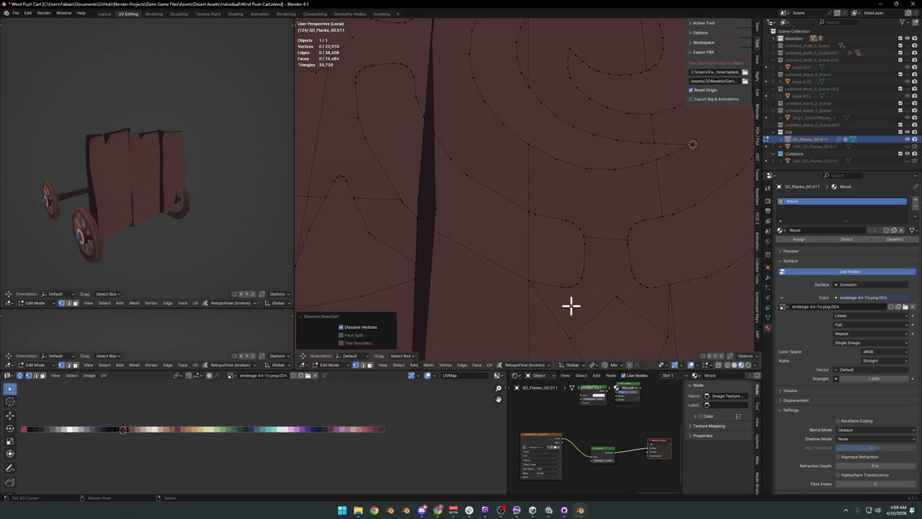
Step: Dissolve more outline vertices, sliding one along its edge before dissolving it
click(573, 286)
key(ctrl+x)
click(567, 220)
key(x)
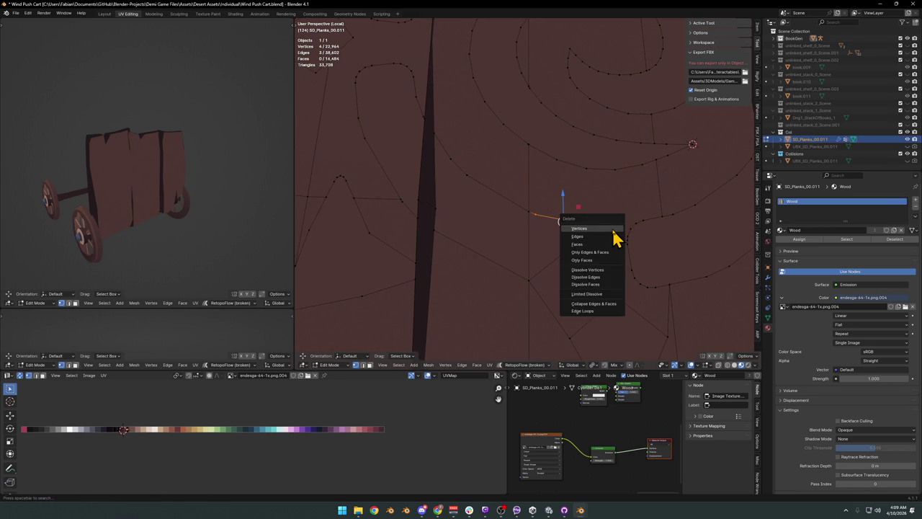
click(622, 239)
drag(562, 301, 584, 288)
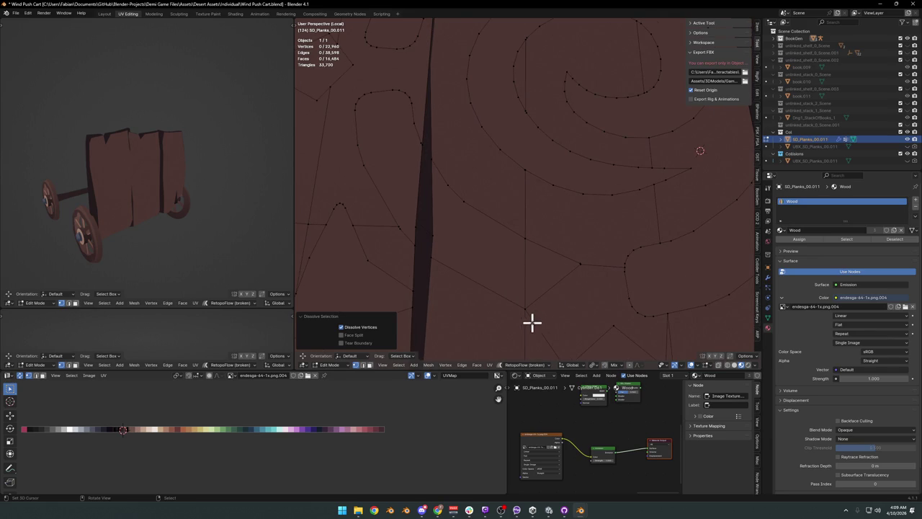
click(581, 266)
key(g)
key(g)
click(510, 255)
key(ctrl+x)
Step: Dissolve a neighbouring outline vertex, redoing it after an undo
click(526, 237)
key(ctrl+x)
key(ctrl+z)
key(ctrl+x)
click(524, 304)
click(528, 172)
key(alt+a)
drag(466, 295, 480, 253)
click(462, 248)
key(alt+a)
Step: Circle-select a vertical chain of outline vertices and dissolve it
drag(478, 214, 539, 255)
key(c)
drag(518, 259, 509, 69)
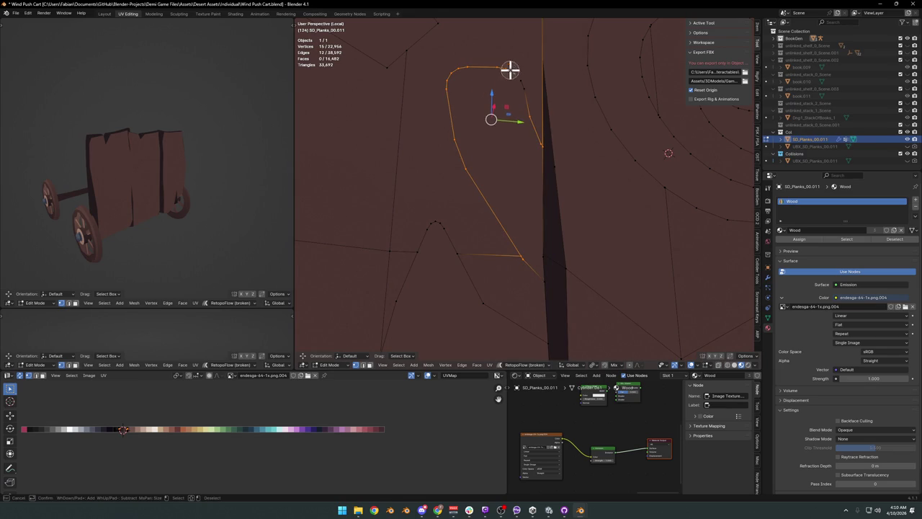
key(Escape)
key(ctrl+x)
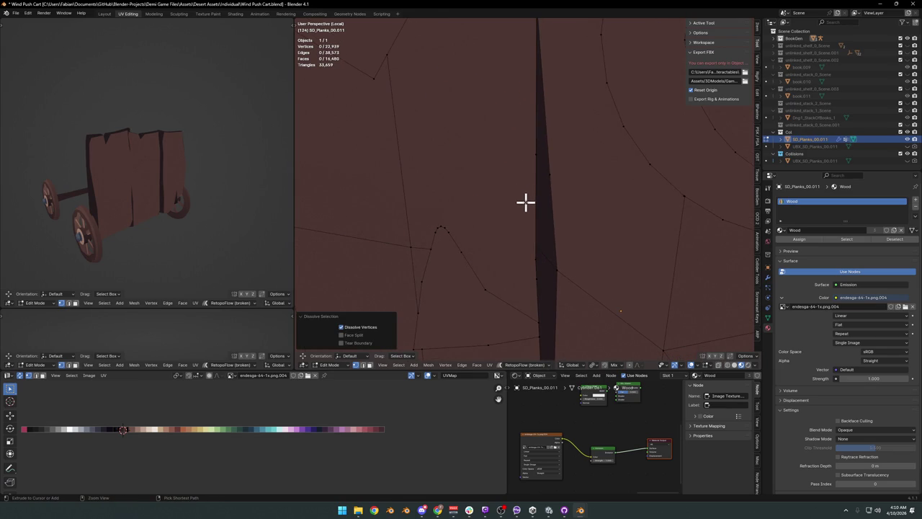
key(ctrl+z)
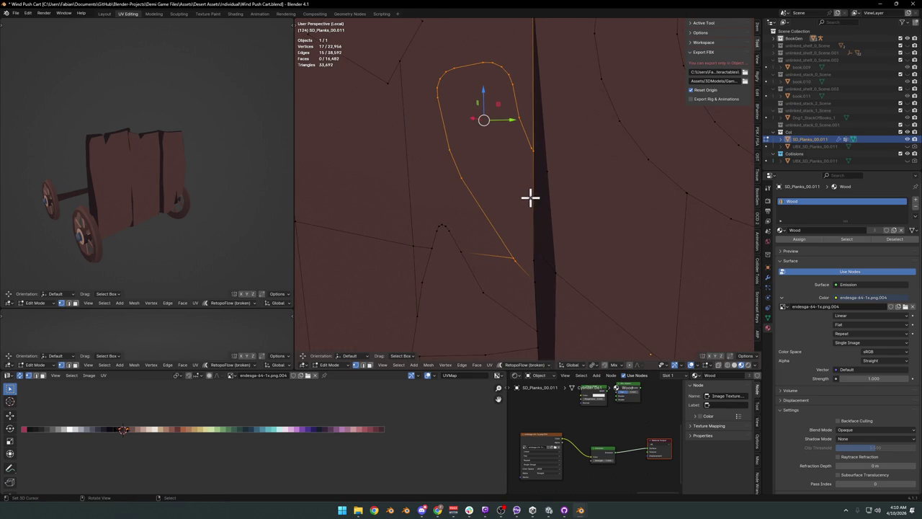
key(ctrl+shift+z)
Step: Dissolve a leftover vertex, then circle-select and dissolve the triangle's outline vertices
drag(543, 198, 594, 218)
click(527, 150)
key(ctrl+x)
key(ctrl+z)
key(ctrl+x)
click(530, 229)
click(580, 205)
key(c)
drag(593, 219, 597, 261)
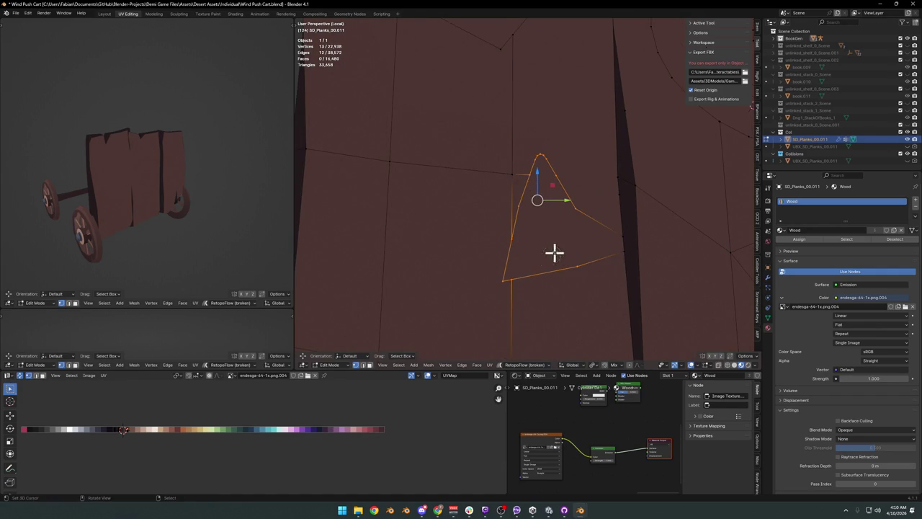
right_click(550, 258)
drag(549, 257, 549, 222)
key(ctrl+x)
Step: Fill and dissolve the diamond outline, then dissolve the next edge chain, reaching 22,890 vertices
drag(555, 253, 529, 210)
key(c)
drag(527, 210, 489, 171)
right_click(493, 183)
key(f)
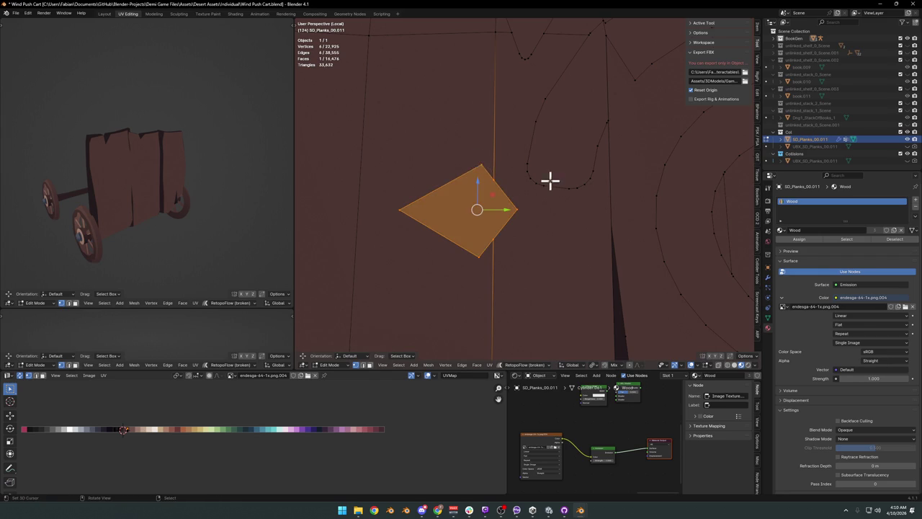
drag(550, 181, 557, 243)
key(ctrl+x)
key(c)
drag(564, 242, 537, 191)
key(ctrl+x)
scroll(down, 3)
drag(555, 173, 572, 180)
Step: Box-select the vertices near the bottom of the V and dissolve them
key(h)
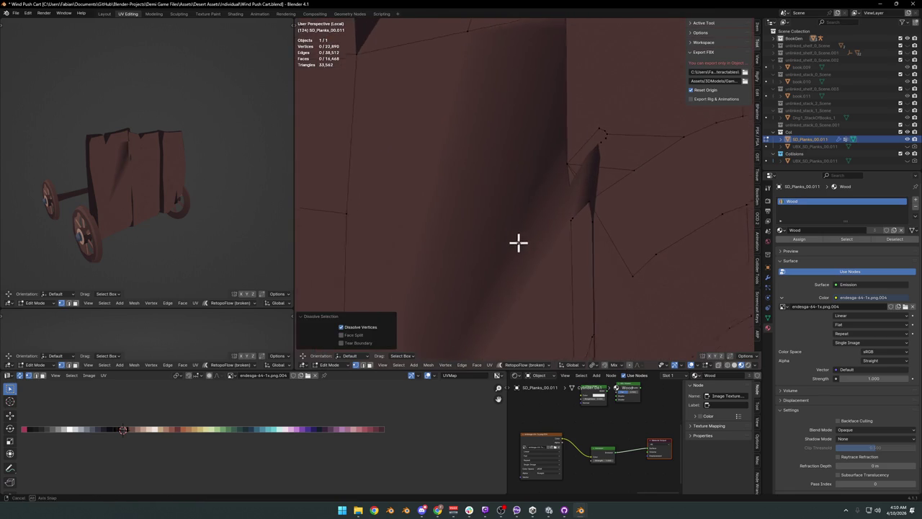
key(ctrl+z)
click(524, 251)
drag(529, 257, 481, 214)
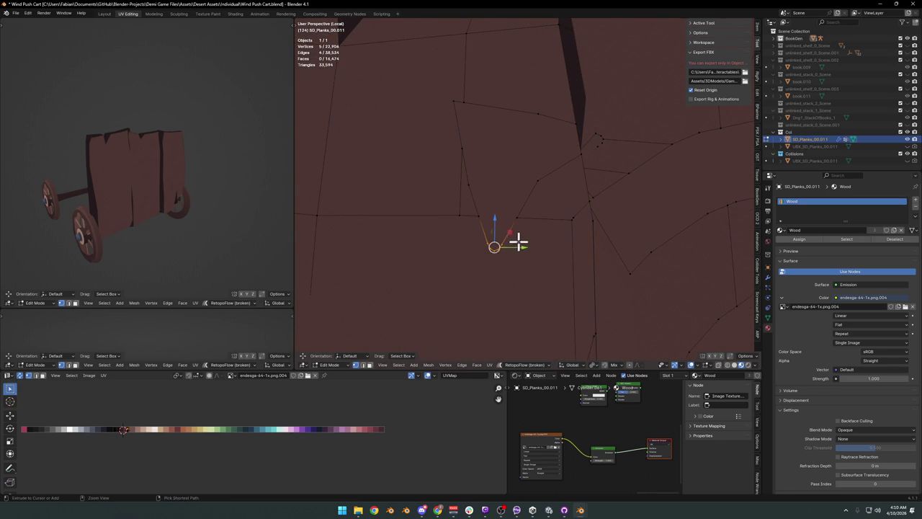
key(ctrl+x)
Step: Dissolve three redundant vertices along the vertical edge chain
click(469, 186)
click(462, 148)
click(454, 101)
key(ctrl+x)
Step: Dissolve two vertices on the right edge chain and one on the horizontal edge
click(536, 113)
click(539, 181)
key(ctrl+x)
click(479, 217)
key(ctrl+x)
Step: Connect two vertices with a new edge to split the face (J)
click(464, 216)
click(465, 102)
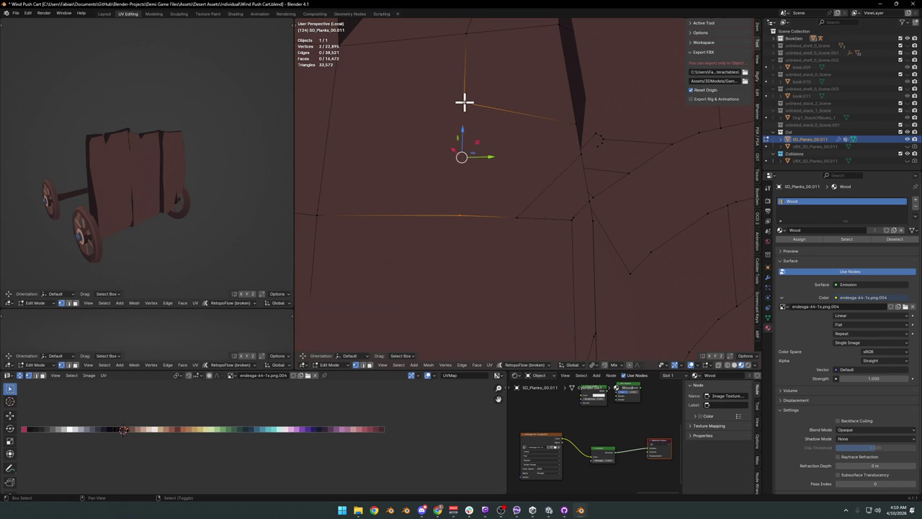
key(j)
click(525, 228)
Step: Dissolve the vertices near the right seam, an edge's two vertices, and an edge loop
drag(583, 151, 531, 194)
key(ctrl+x)
drag(566, 195, 575, 204)
right_click(532, 224)
key(ctrl+x)
click(544, 108)
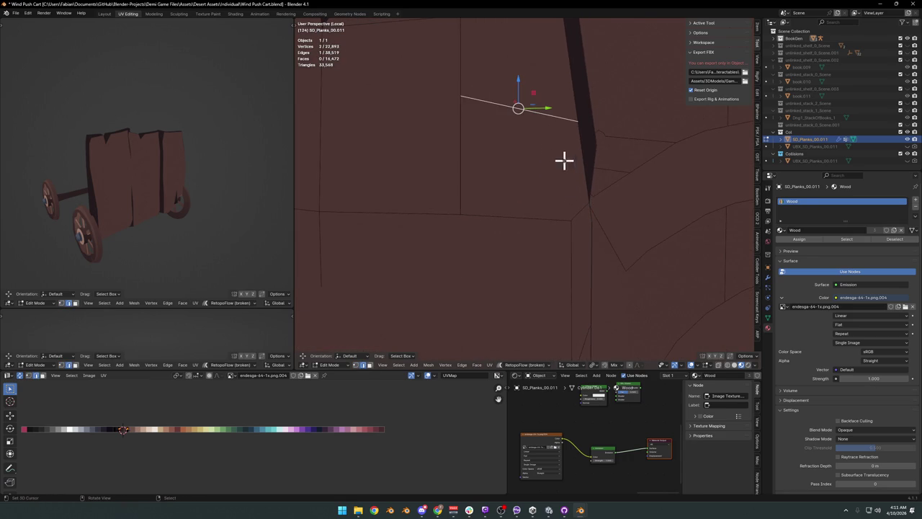
drag(555, 154, 541, 177)
key(ctrl+x)
Step: Slide a seam vertex up along the dark plank gap, then dissolve it
scroll(down, 3)
drag(512, 204, 549, 262)
scroll(up, 3)
scroll(up, 3)
scroll(down, 3)
scroll(up, 3)
drag(575, 122, 581, 181)
click(570, 168)
key(shift+v)
click(633, 232)
key(shift+v)
click(633, 112)
key(ctrl+x)
scroll(down, 3)
scroll(down, 3)
scroll(down, 3)
scroll(down, 3)
scroll(down, 3)
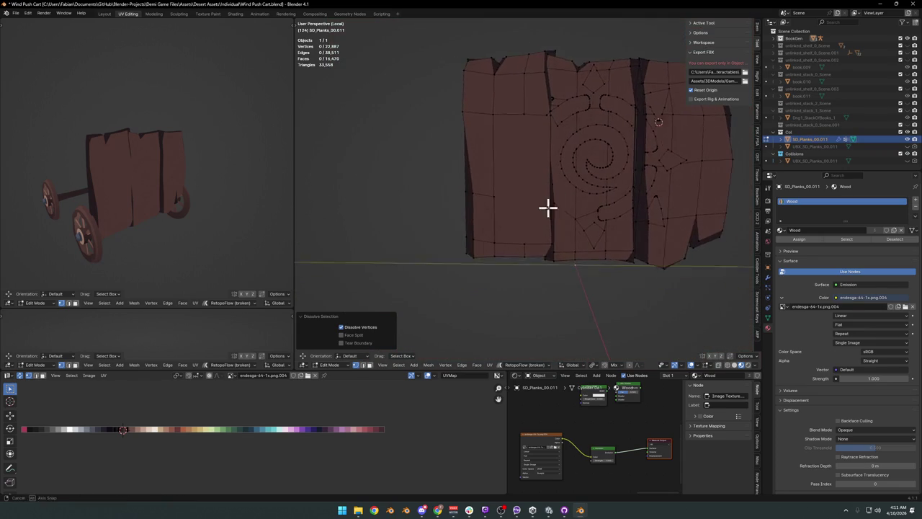
Step: Select the whole left plank, hide the other planks, and clear the selection
key(3)
click(531, 179)
scroll(up, 3)
scroll(up, 3)
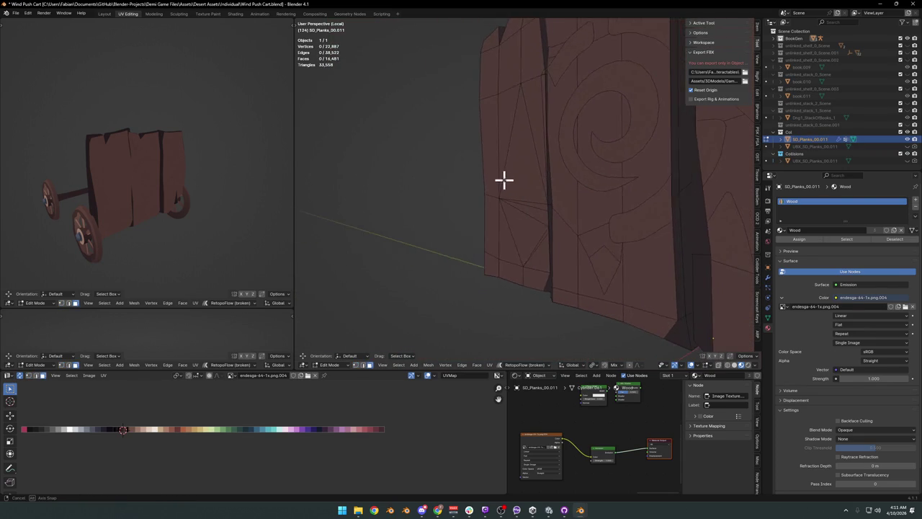
scroll(up, 3)
scroll(up, 3)
key(1)
scroll(up, 3)
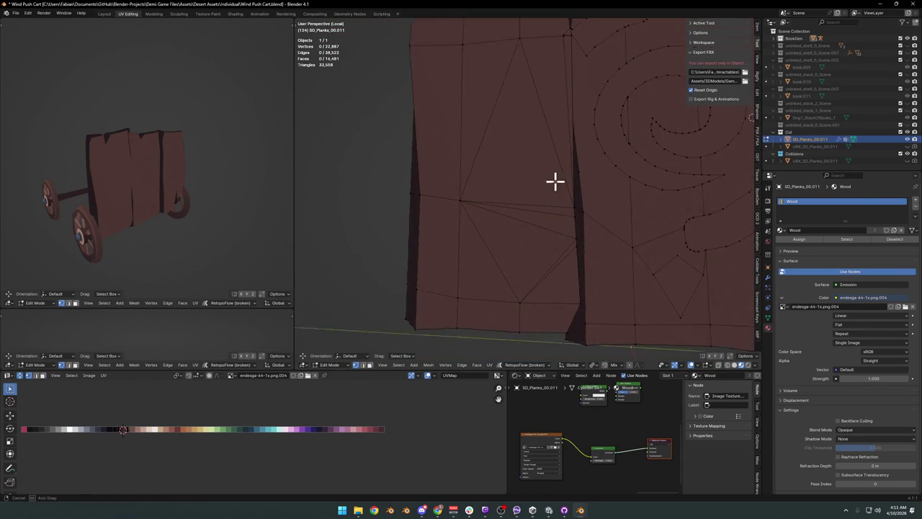
drag(556, 176, 541, 186)
scroll(down, 3)
scroll(down, 3)
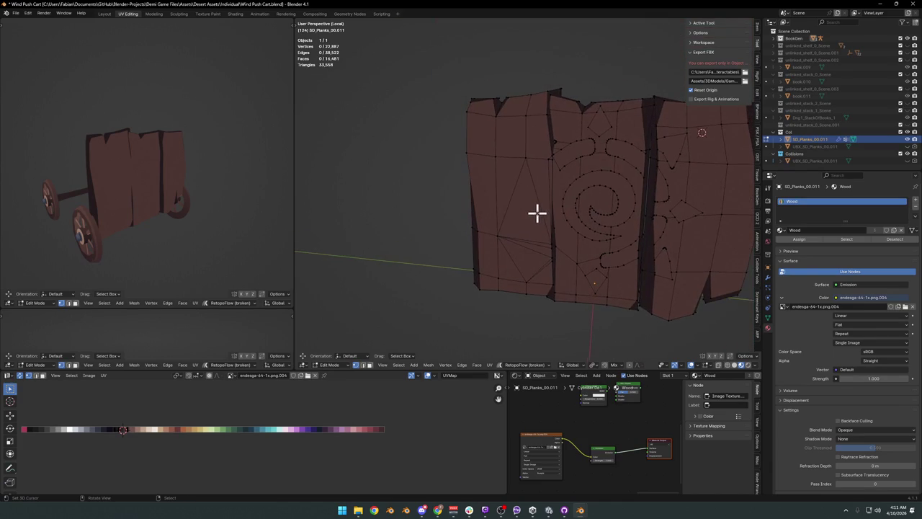
key(l)
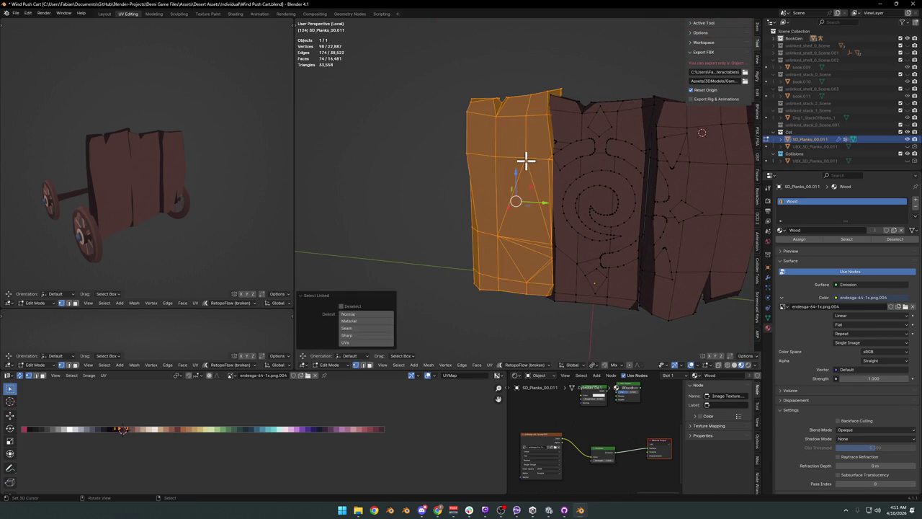
scroll(up, 3)
key(shift+h)
scroll(up, 3)
key(alt+a)
drag(555, 195, 532, 193)
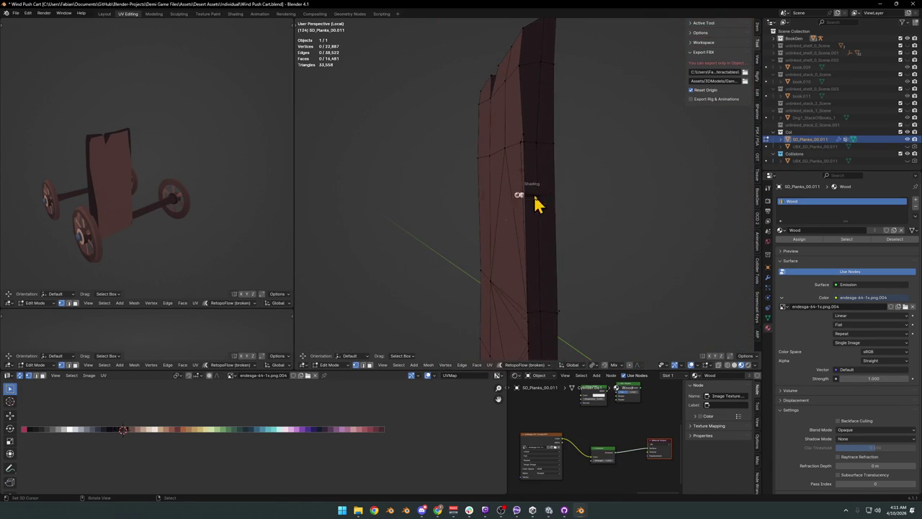
Step: Shade the isolated plank in solid mode with normal colours
key(z)
click(608, 193)
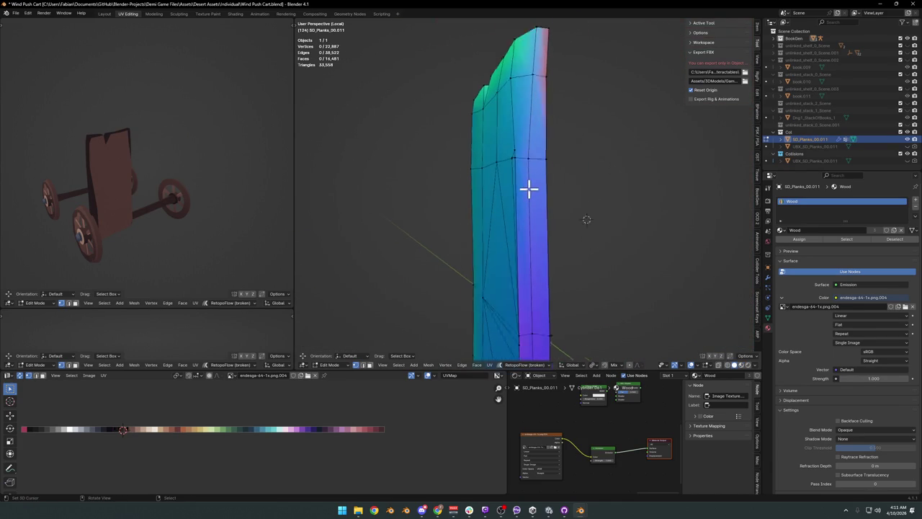
scroll(up, 3)
scroll(up, 3)
scroll(up, 3)
scroll(up, 3)
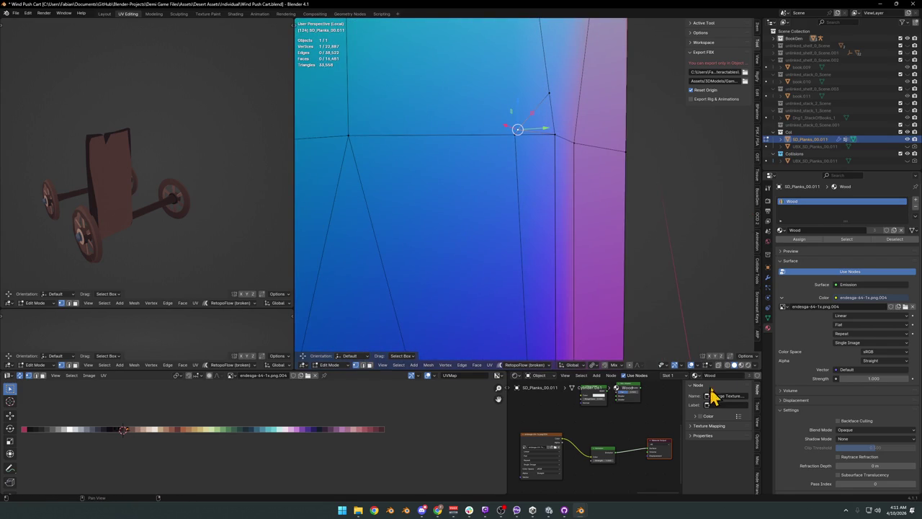
Step: Remove a redundant vertex on the plank's side edge
key(m)
click(556, 185)
drag(555, 185, 546, 140)
drag(569, 197, 514, 165)
scroll(down, 3)
scroll(down, 3)
drag(552, 192, 541, 245)
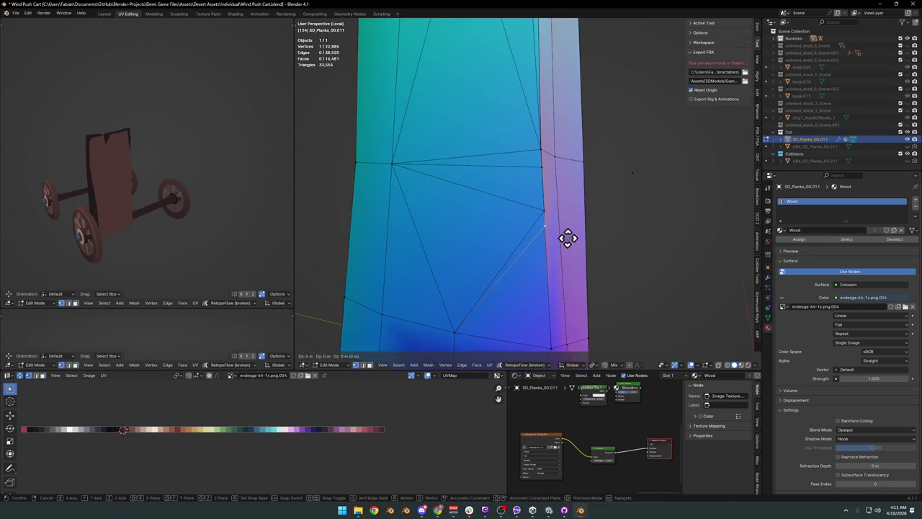
scroll(down, 3)
scroll(up, 3)
key(ctrl+x)
Step: Slide the next edge vertices onto their neighbours and dissolve another vertex
click(533, 115)
key(shift+v)
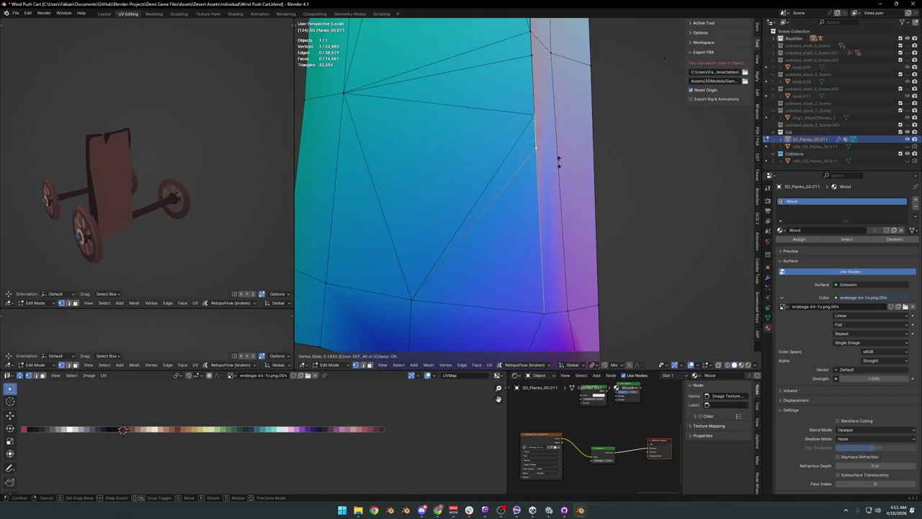
click(558, 161)
key(shift+v)
click(559, 132)
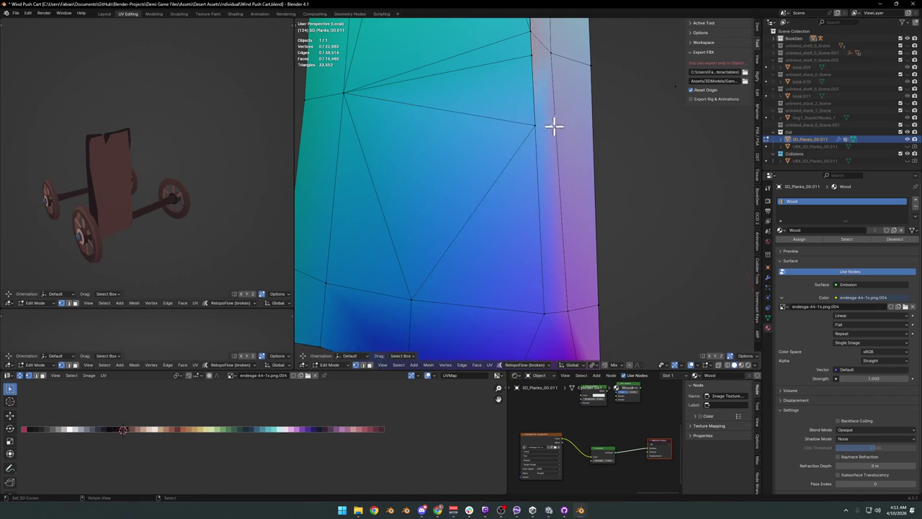
key(shift+v)
click(551, 170)
click(534, 165)
drag(539, 107, 544, 180)
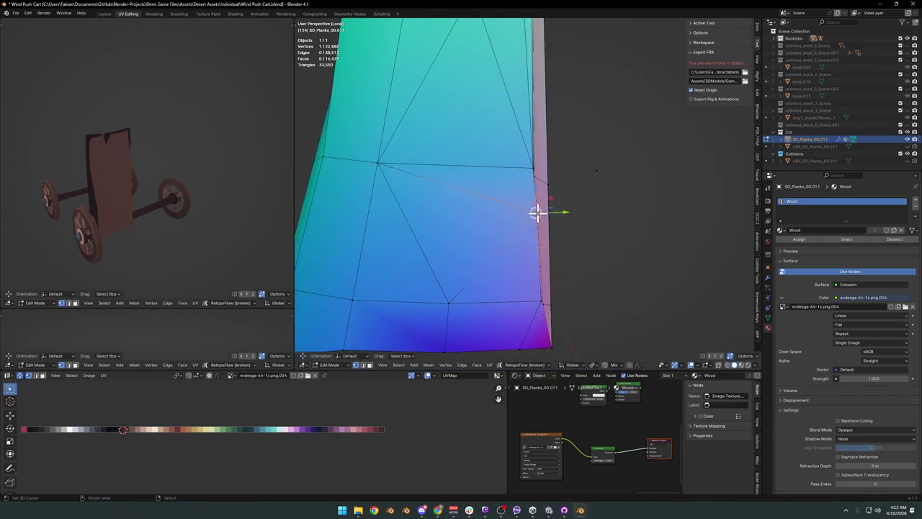
key(ctrl+x)
Step: Slide a lower edge vertex to the end of its edge
drag(548, 138, 544, 212)
scroll(up, 3)
scroll(up, 3)
click(546, 289)
key(shift+v)
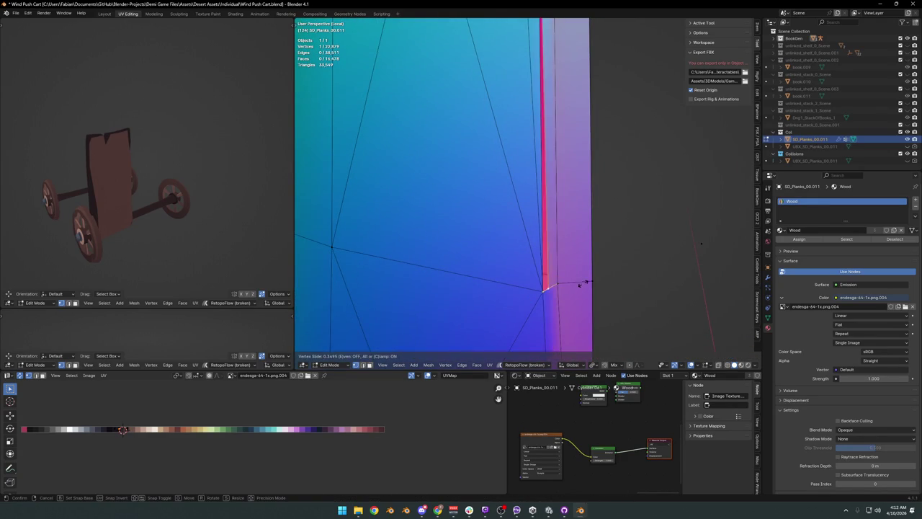
click(580, 284)
scroll(down, 3)
scroll(up, 3)
scroll(down, 3)
click(526, 228)
Step: Slide the vertex near the top corner to the end of its edge
scroll(up, 3)
scroll(up, 3)
scroll(down, 3)
click(539, 112)
key(shift+v)
click(602, 119)
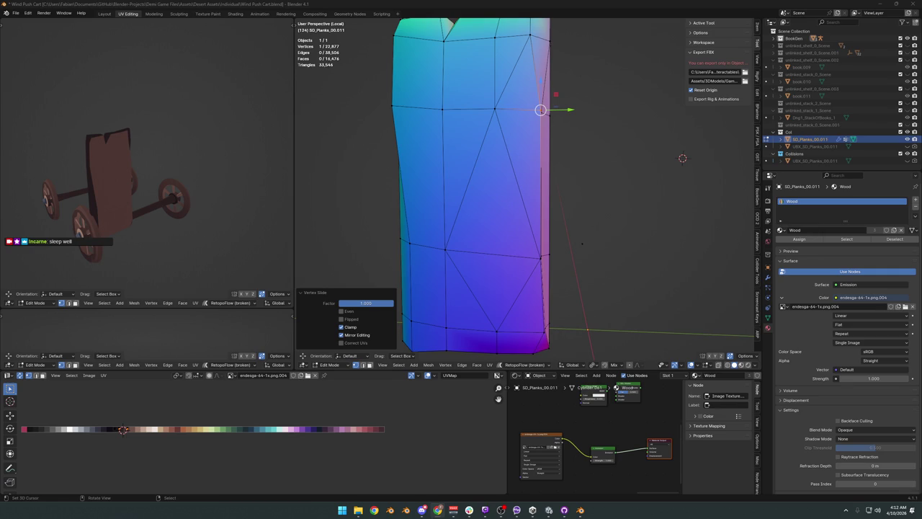
Step: Reveal the cart, select the next plank with L, and hide everything else
scroll(down, 3)
key(alt+a)
key(alt+h)
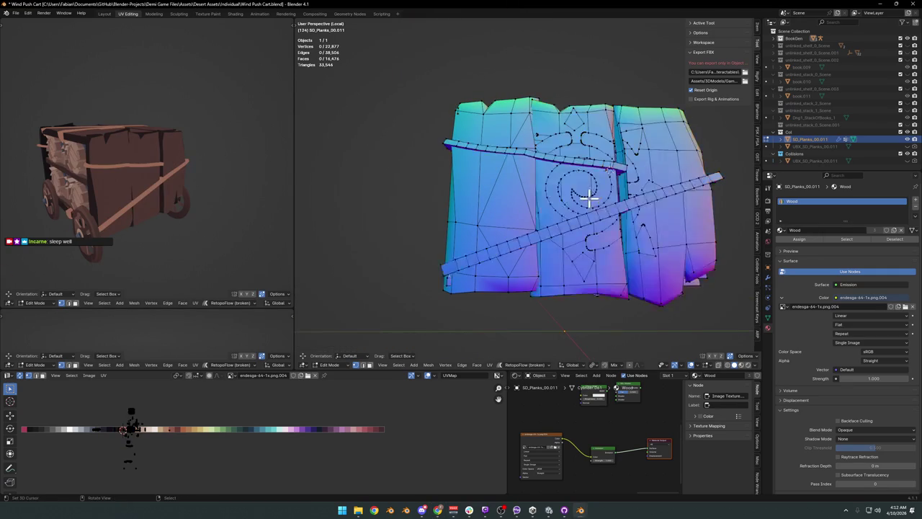
scroll(up, 3)
scroll(down, 3)
key(l)
key(shift+h)
scroll(up, 3)
scroll(up, 3)
Step: Circle-select the emblem's outer spiral vertices and dissolve them
key(1)
key(c)
drag(544, 266, 535, 247)
key(Escape)
scroll(up, 3)
key(ctrl+x)
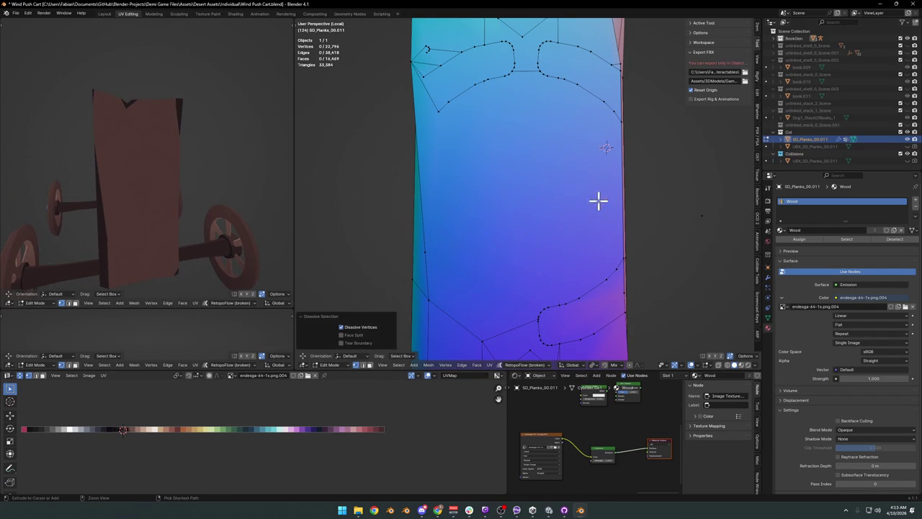
Step: Dissolve vertices along two more curved emblem edge loops
drag(519, 202, 475, 209)
key(c)
click(455, 190)
drag(456, 190, 420, 128)
key(ctrl+x)
drag(420, 128, 540, 185)
key(c)
drag(539, 185, 561, 165)
key(ctrl+x)
Step: Dissolve another curved loop plus stray vertices along the plank's top edge
drag(568, 226, 541, 204)
drag(505, 154, 581, 181)
drag(581, 181, 552, 205)
key(ctrl+x)
drag(588, 228, 618, 230)
click(569, 183)
key(ctrl+x)
click(605, 229)
key(ctrl+x)
click(605, 158)
key(ctrl+x)
Step: Select the loop around the rounded cutout and dissolve it
click(601, 242)
click(611, 274)
drag(613, 279, 570, 160)
scroll(down, 3)
scroll(up, 3)
scroll(up, 3)
click(569, 189)
key(c)
key(Escape)
drag(599, 116, 502, 226)
key(ctrl+x)
Step: Dissolve three stray vertices on the isolated plank
click(576, 141)
key(ctrl+x)
click(625, 189)
key(ctrl+x)
click(562, 165)
key(ctrl+x)
Step: Dissolve the small triangle's vertices and another nearby stray vertex
click(488, 250)
click(508, 296)
key(ctrl+x)
click(483, 249)
key(ctrl+x)
click(535, 245)
key(ctrl+x)
Step: Dissolve two more stray vertices on the plank's side
drag(513, 248, 500, 251)
click(481, 238)
scroll(up, 3)
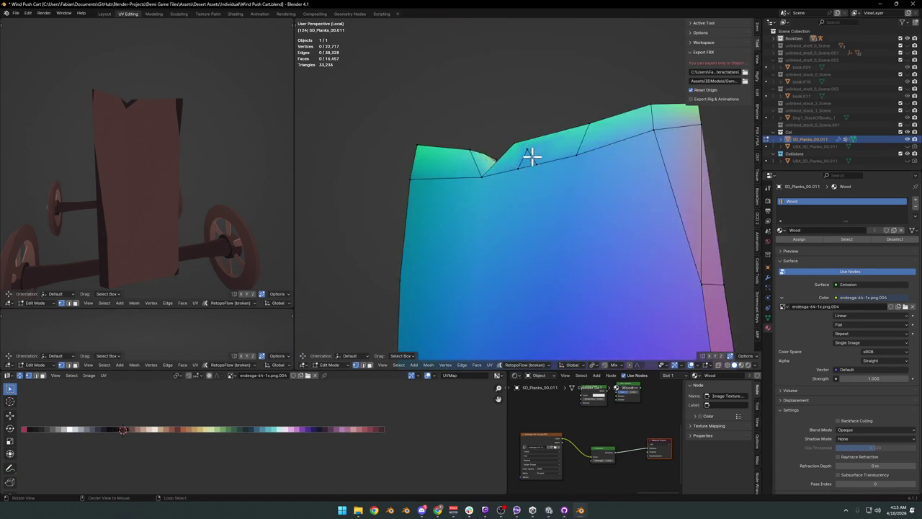
drag(534, 154, 523, 146)
key(ctrl+x)
click(517, 165)
key(ctrl+x)
Step: Vertex-slide a leftover vertex and merge it into its neighbour
click(582, 165)
drag(582, 165, 583, 216)
key(shift+v)
click(569, 43)
drag(569, 43, 490, 261)
scroll(up, 3)
scroll(up, 3)
Step: Try edge-sliding a front vertex with GG, then undo it and inspect the plank
click(538, 230)
key(g)
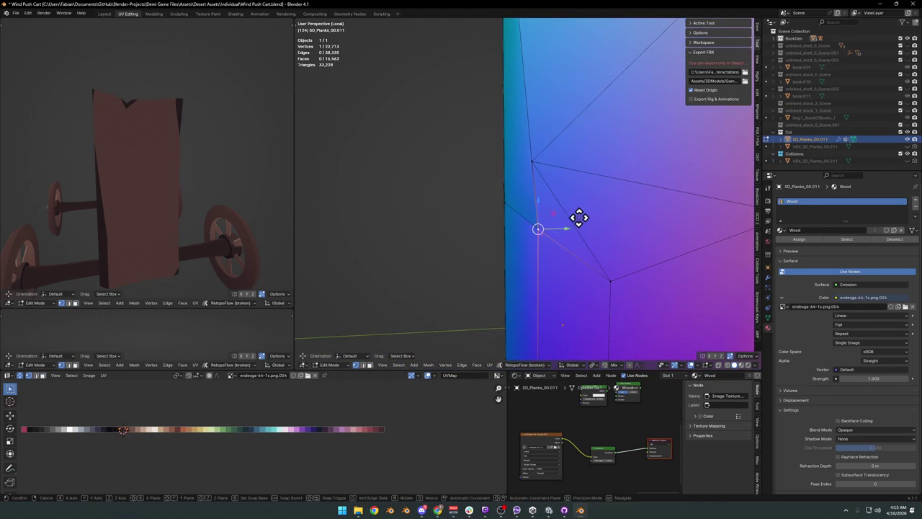
key(g)
click(574, 262)
key(g)
key(g)
click(569, 189)
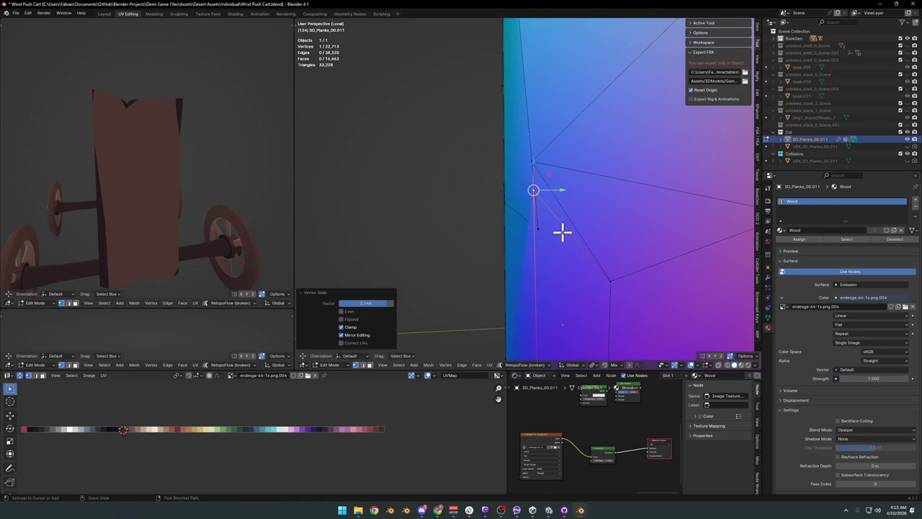
key(ctrl+z)
scroll(down, 3)
drag(575, 215, 506, 217)
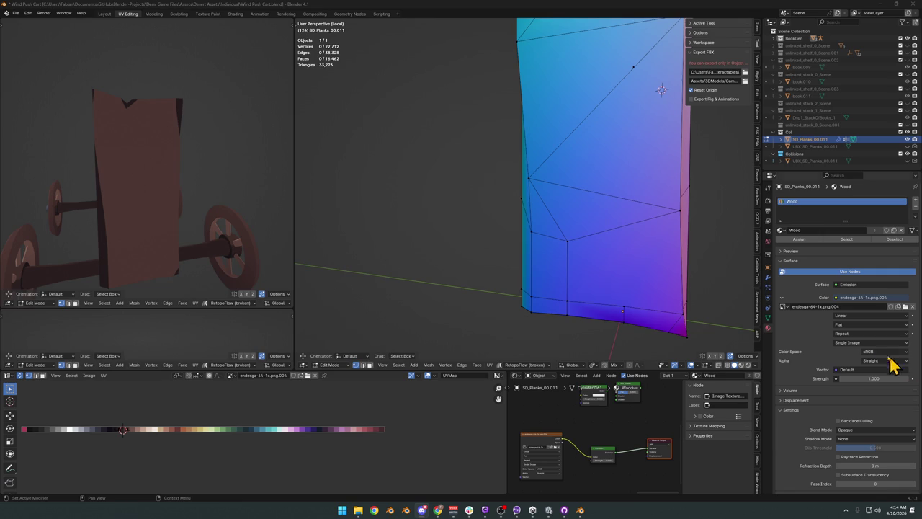
drag(629, 329, 559, 277)
Step: Triangulate a lower face on the plank
key(a)
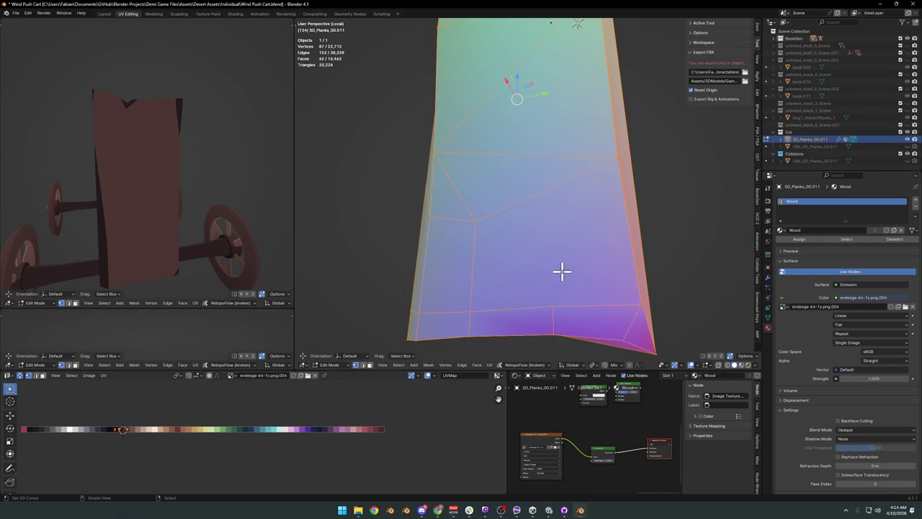
key(alt+a)
click(556, 274)
drag(557, 275, 543, 281)
key(ctrl+t)
key(alt+a)
Step: Select the cleaned plank with L and reveal the hidden planks and strap
scroll(up, 3)
scroll(up, 3)
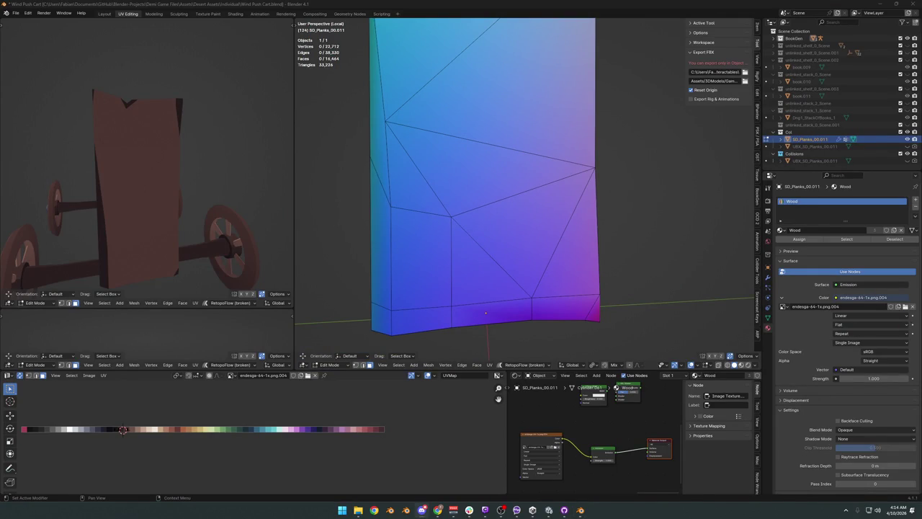
scroll(down, 3)
drag(570, 226, 568, 218)
key(l)
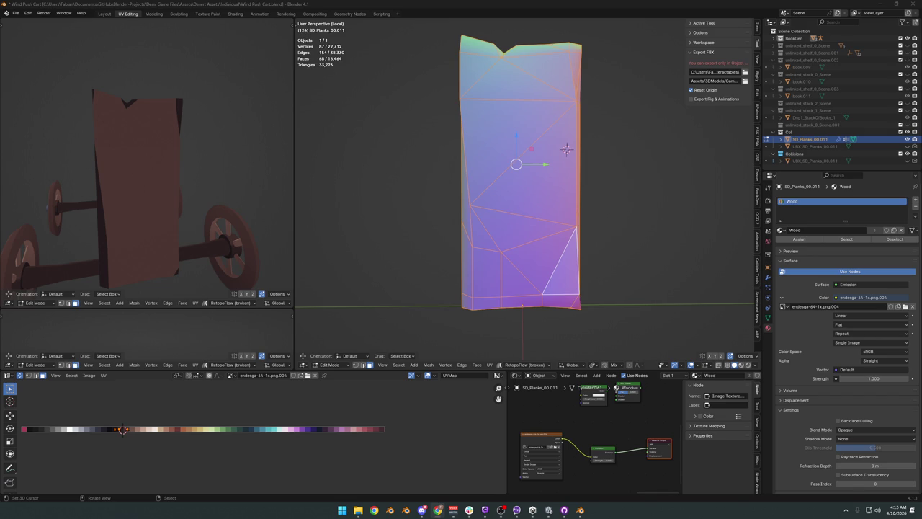
drag(567, 149, 555, 195)
key(alt+h)
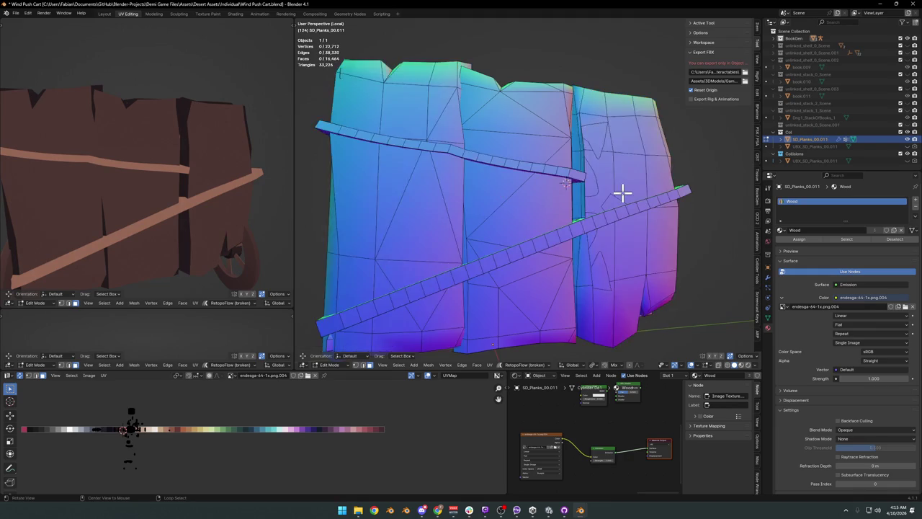
Step: Isolate the next plank piece by selecting it linked and hiding everything else, with nothing selected
scroll(up, 3)
scroll(up, 3)
key(l)
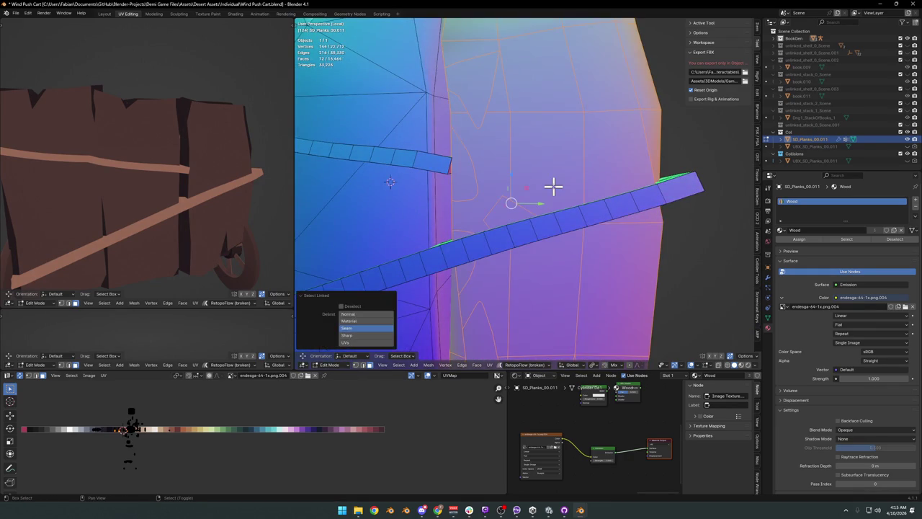
key(shift+h)
key(alt+a)
drag(461, 255, 511, 262)
Step: Try dissolving the small triangle of emblem vertices, then undo it and clear the selection
key(c)
drag(511, 262, 490, 207)
key(Escape)
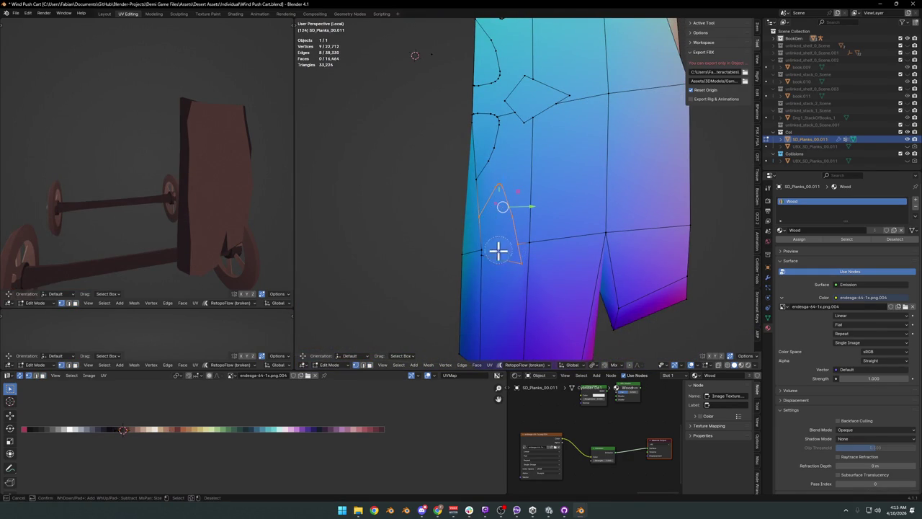
key(ctrl+x)
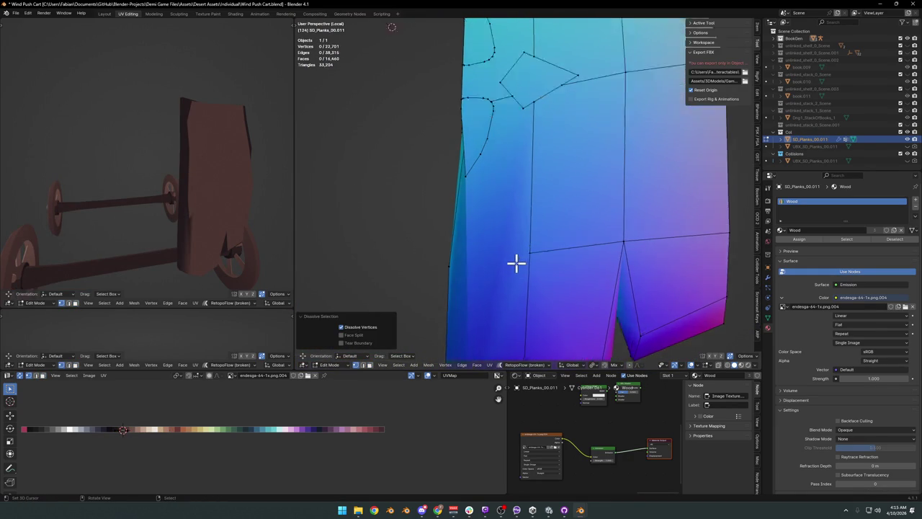
drag(516, 263, 541, 260)
key(ctrl+z)
key(alt+a)
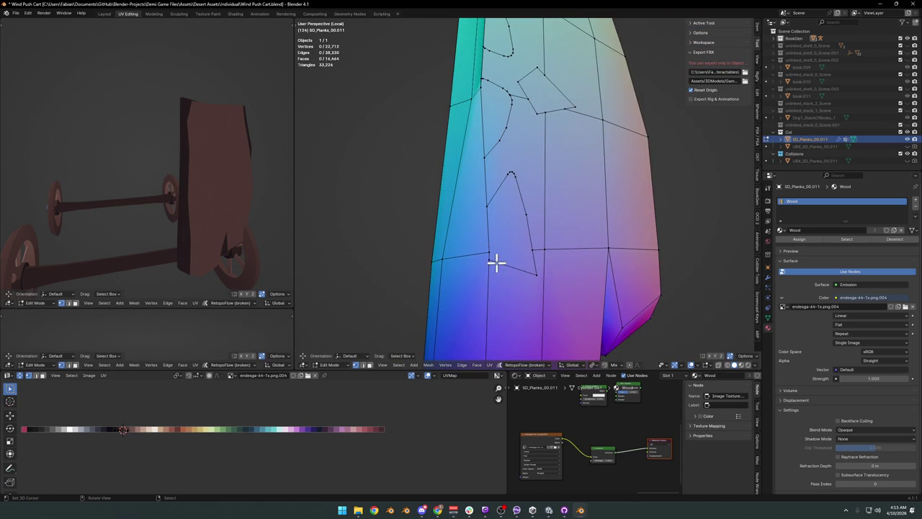
Step: Circle-select and dissolve the first emblem outline edges on the plank
drag(536, 229, 513, 271)
key(c)
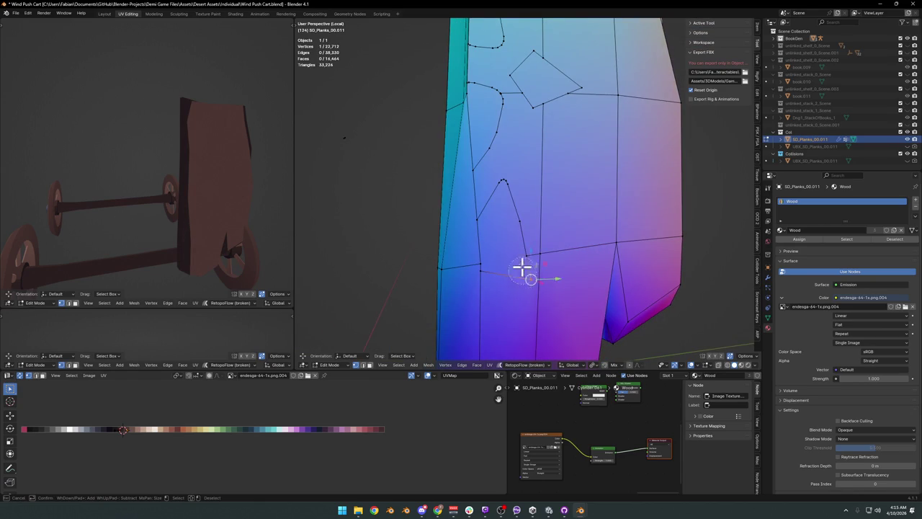
right_click(505, 189)
key(ctrl+x)
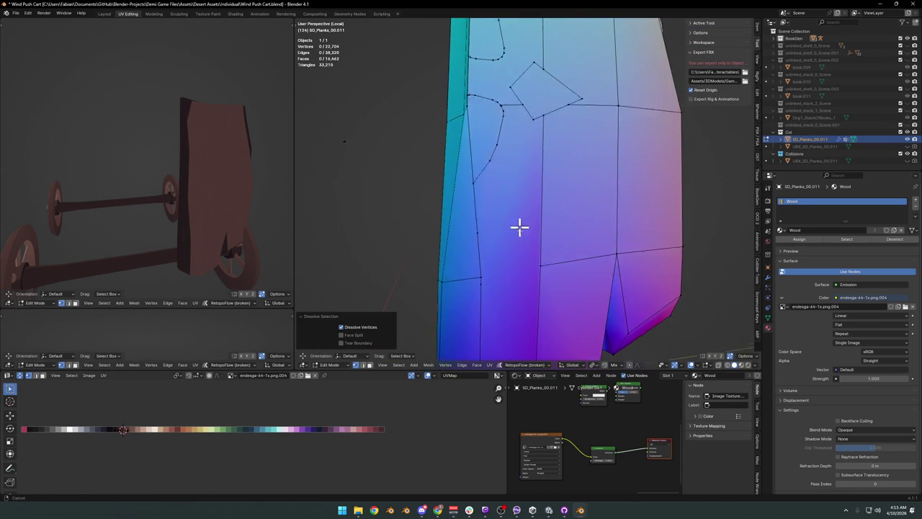
drag(517, 214, 541, 282)
key(c)
right_click(509, 186)
drag(508, 186, 500, 214)
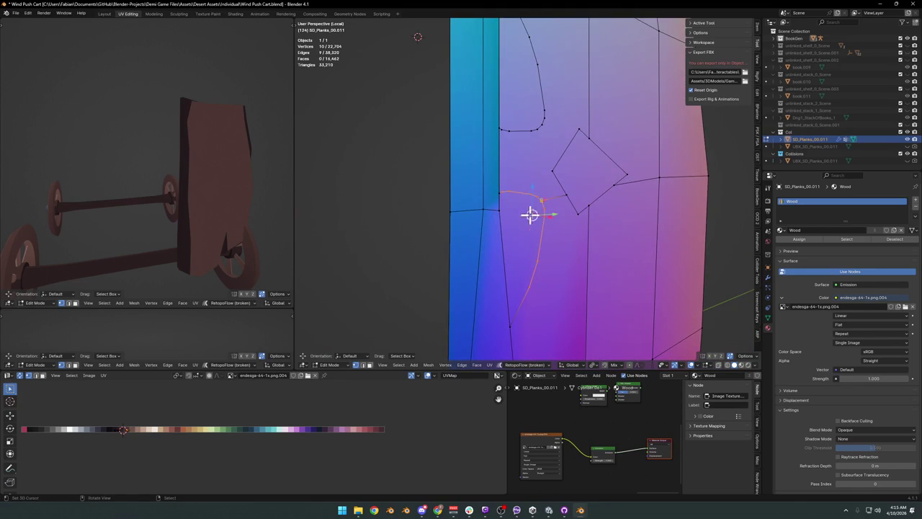
key(ctrl+x)
Step: Dissolve the next emblem outline edges further along the plank
drag(549, 220, 566, 231)
key(c)
drag(567, 230, 565, 189)
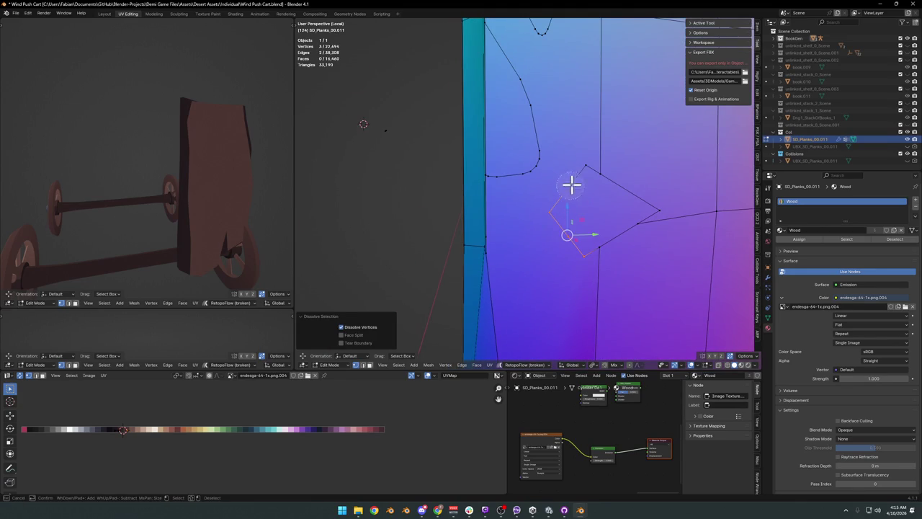
right_click(565, 189)
drag(593, 185, 536, 253)
key(ctrl+x)
key(c)
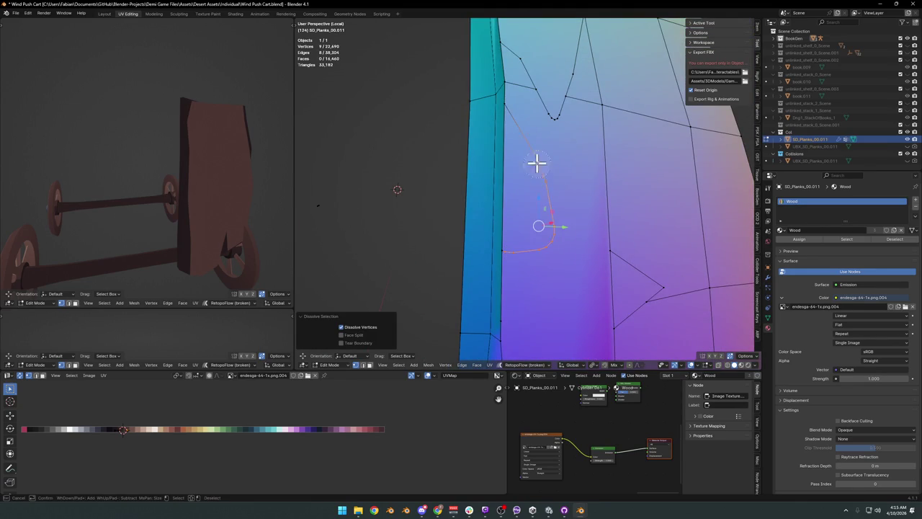
right_click(532, 158)
drag(531, 159, 546, 274)
key(ctrl+x)
Step: Dissolve more outline vertices, including two leftover vertices, on the plank
key(c)
drag(568, 249, 565, 234)
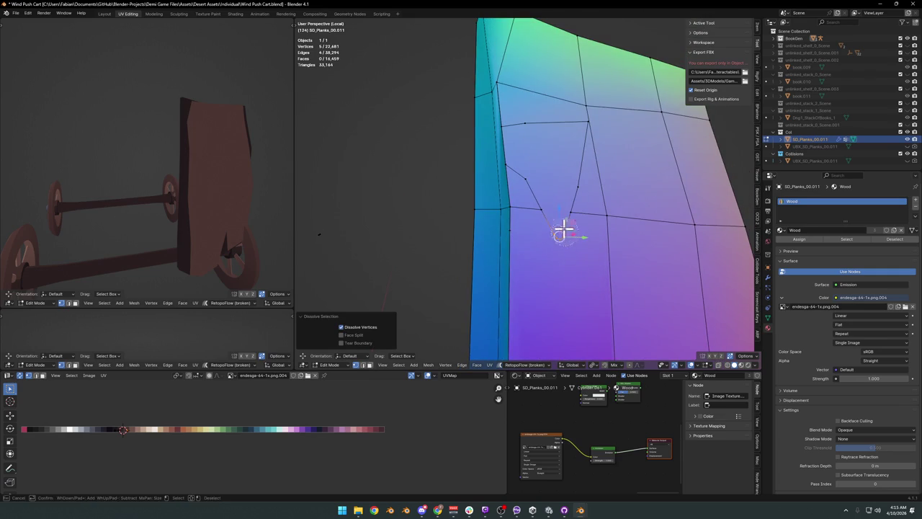
right_click(564, 235)
drag(564, 235, 624, 231)
key(ctrl+x)
drag(552, 214, 553, 190)
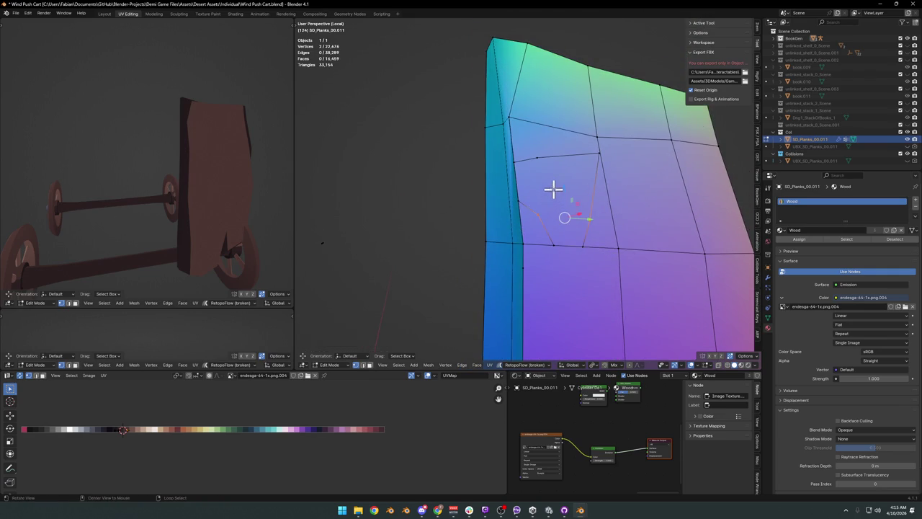
drag(553, 190, 539, 163)
key(ctrl+x)
Step: Dissolve a redundant edge and the remaining leftover vertices, then select the vertical edge near the plank side
drag(585, 192, 582, 204)
click(569, 165)
key(ctrl+x)
click(593, 223)
key(ctrl+x)
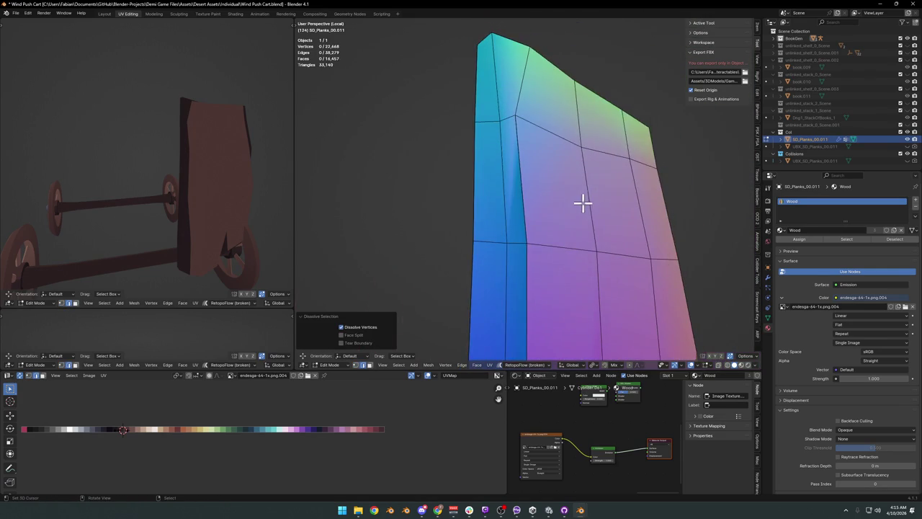
drag(538, 243, 540, 197)
click(529, 173)
key(ctrl+x)
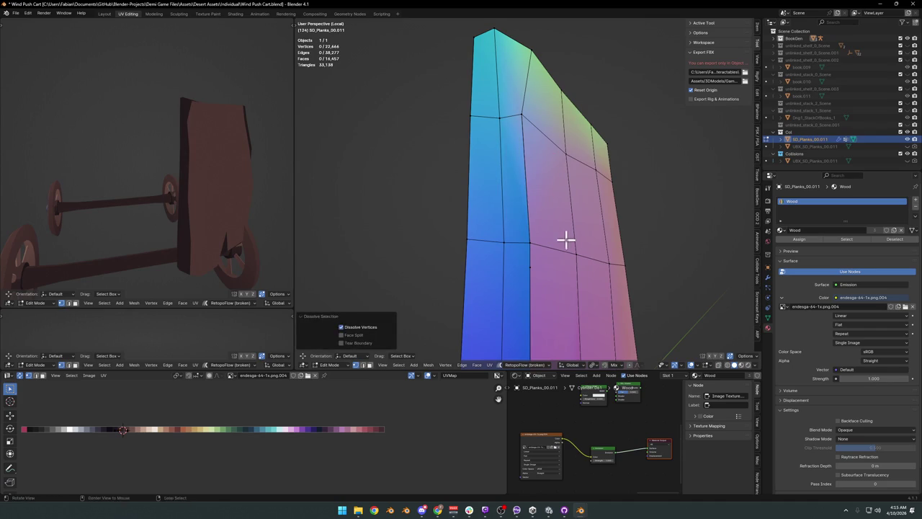
drag(566, 238, 531, 206)
click(531, 206)
Step: Slide the vertical edge along the plank and dissolve the last leftover vertex
key(g)
key(g)
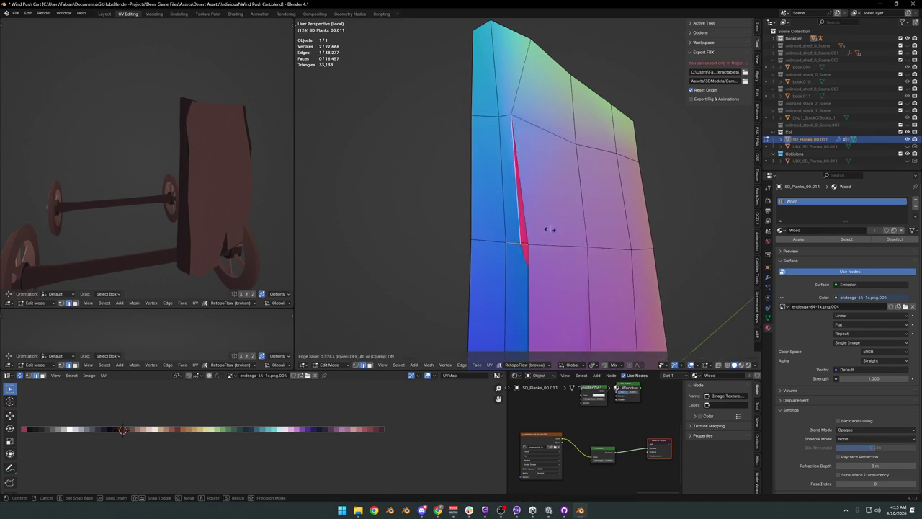
click(544, 252)
drag(541, 267, 433, 221)
key(ctrl+x)
scroll(down, 3)
drag(494, 230, 489, 234)
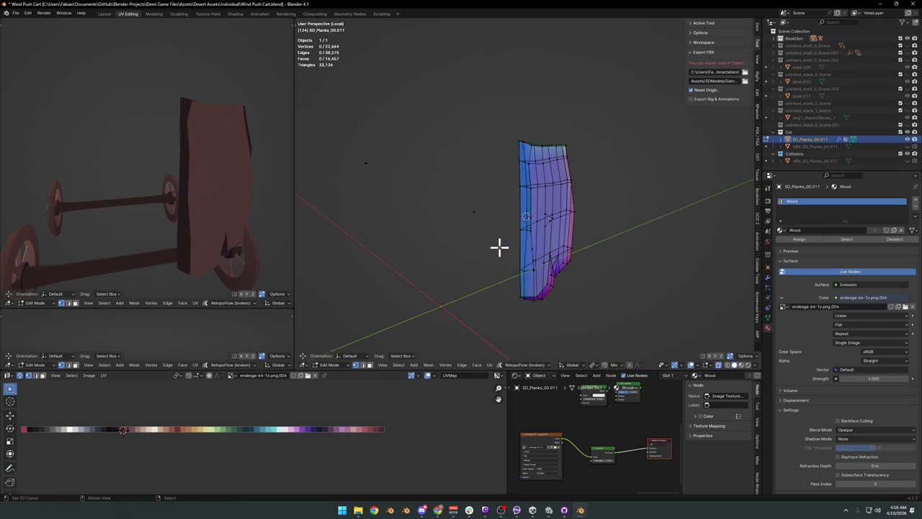
Step: Select all of the plank, clear the selection, and hide the plank geometry
key(a)
drag(498, 228, 446, 216)
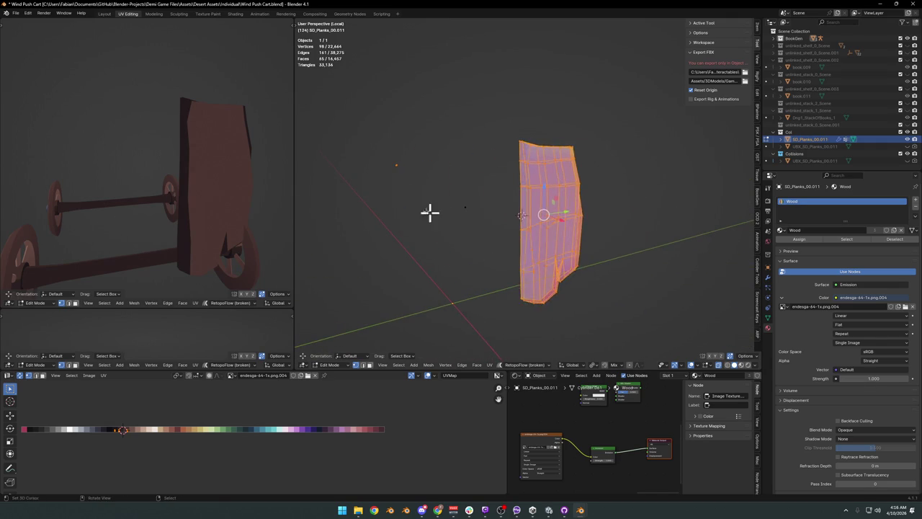
click(446, 216)
right_click(469, 206)
click(482, 209)
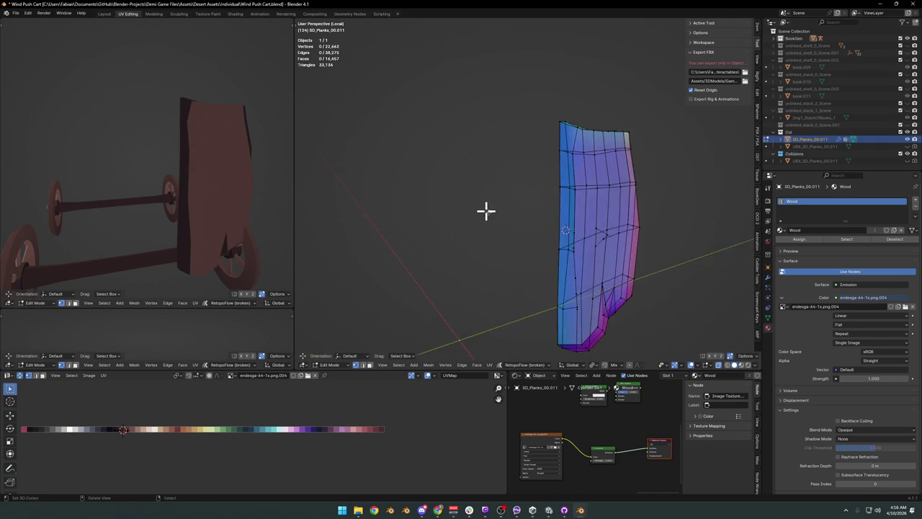
key(a)
key(alt+a)
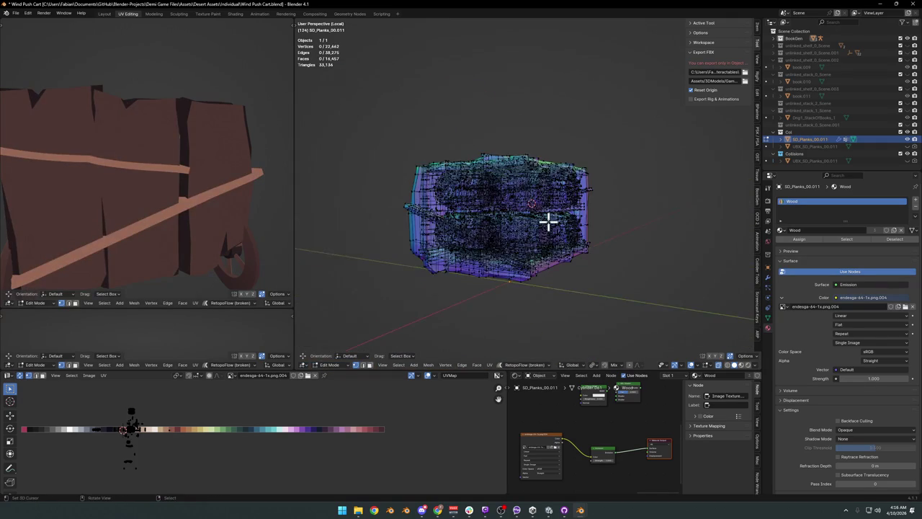
key(a)
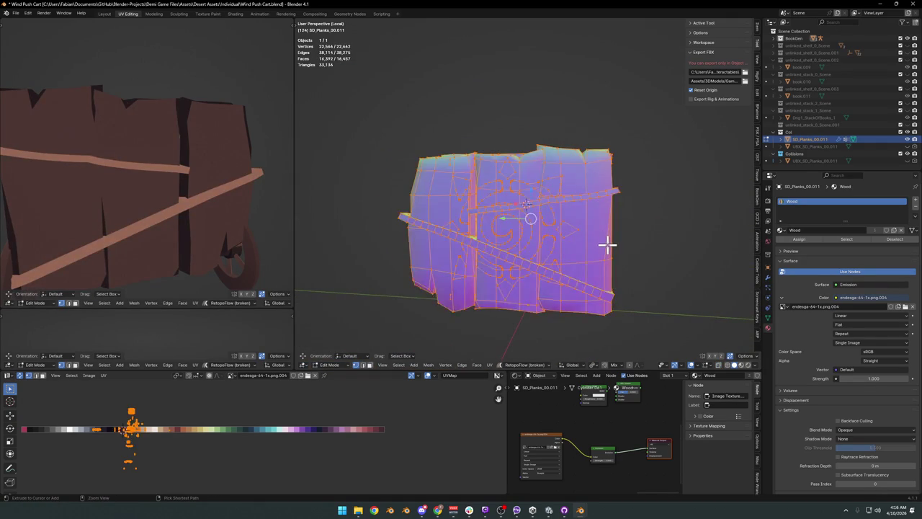
key(h)
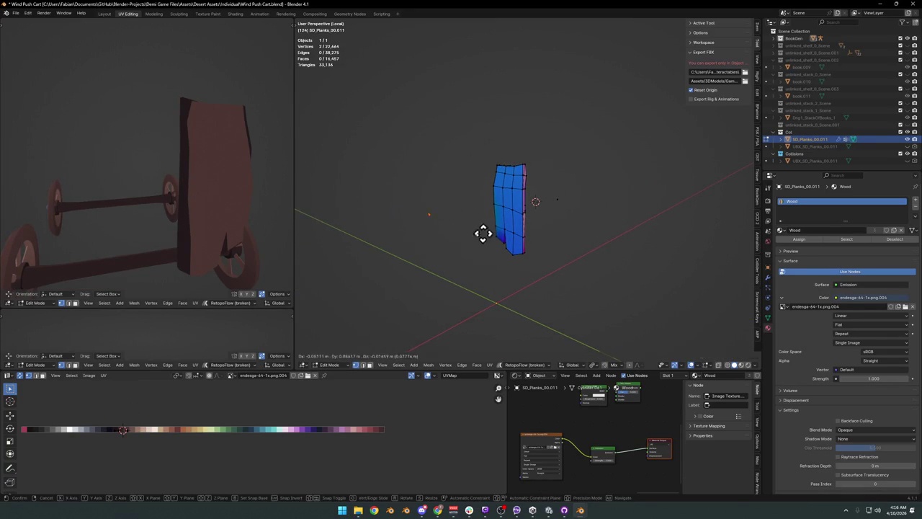
Step: Reveal the full SD_Planks_00.011 cart mesh with Alt+H and clear the selection
key(alt+h)
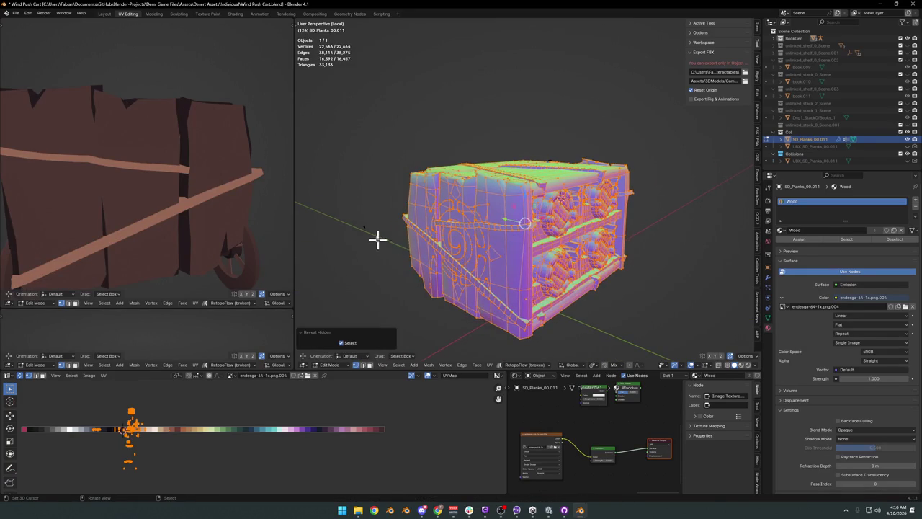
right_click(386, 242)
click(362, 221)
key(shift+a)
key(Escape)
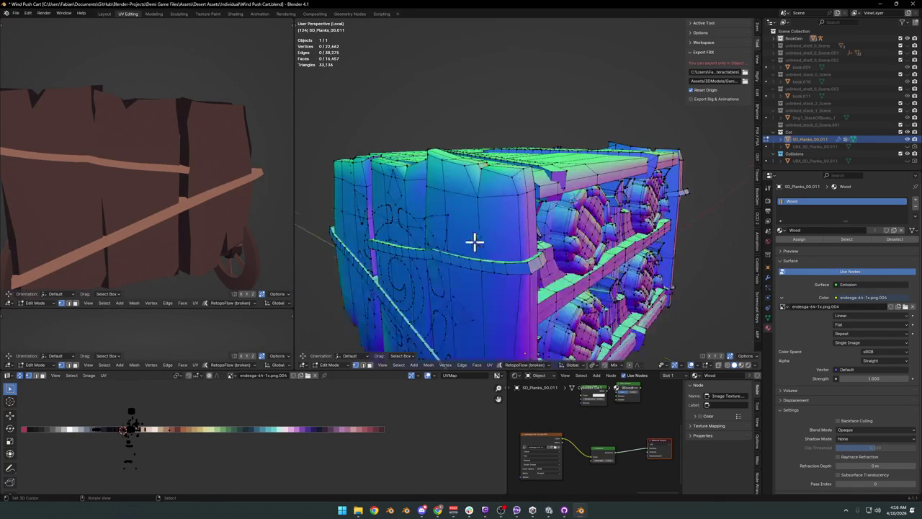